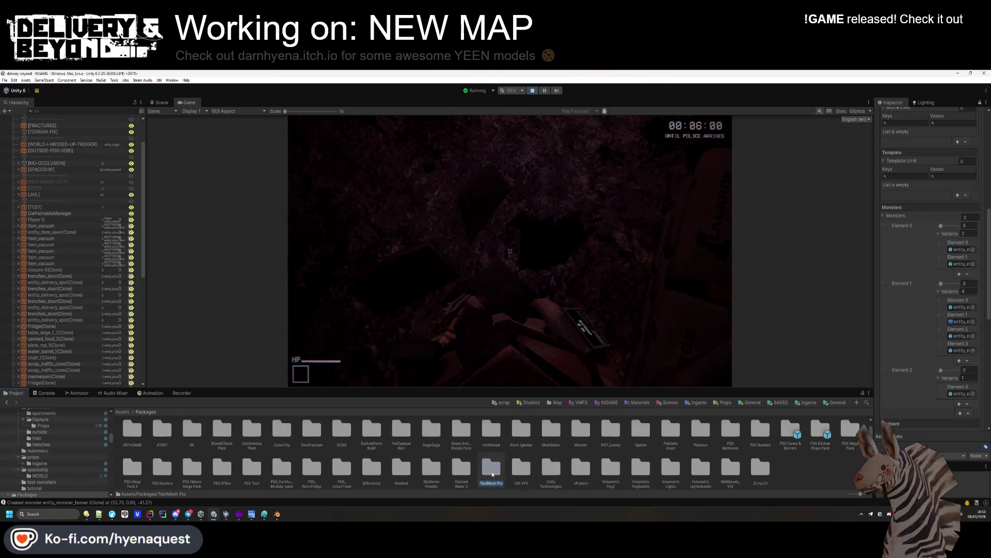
# Step: Open the SkySeries Freebie folder and drag UnearthlyRed into the map's Sky Material field
pyautogui.doubleClick(433, 471)
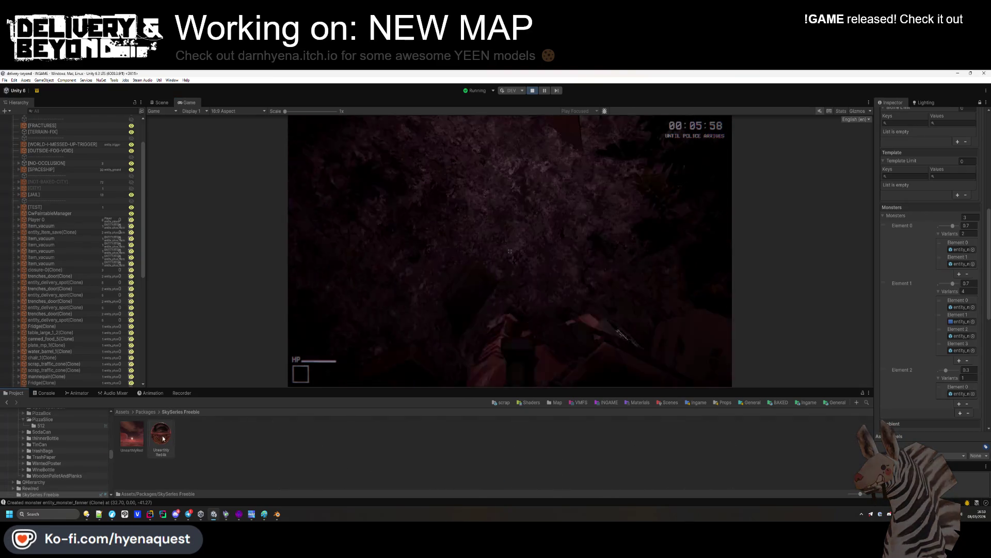
pyautogui.moveTo(132, 434)
pyautogui.mouseDown()
pyautogui.moveTo(925, 429)
pyautogui.moveTo(926, 413)
pyautogui.moveTo(940, 418)
pyautogui.mouseUp()
pyautogui.scroll(-5, 929, 361)
pyautogui.moveTo(138, 434)
pyautogui.mouseDown()
pyautogui.moveTo(929, 361)
pyautogui.moveTo(930, 310)
pyautogui.moveTo(950, 254)
pyautogui.mouseUp()
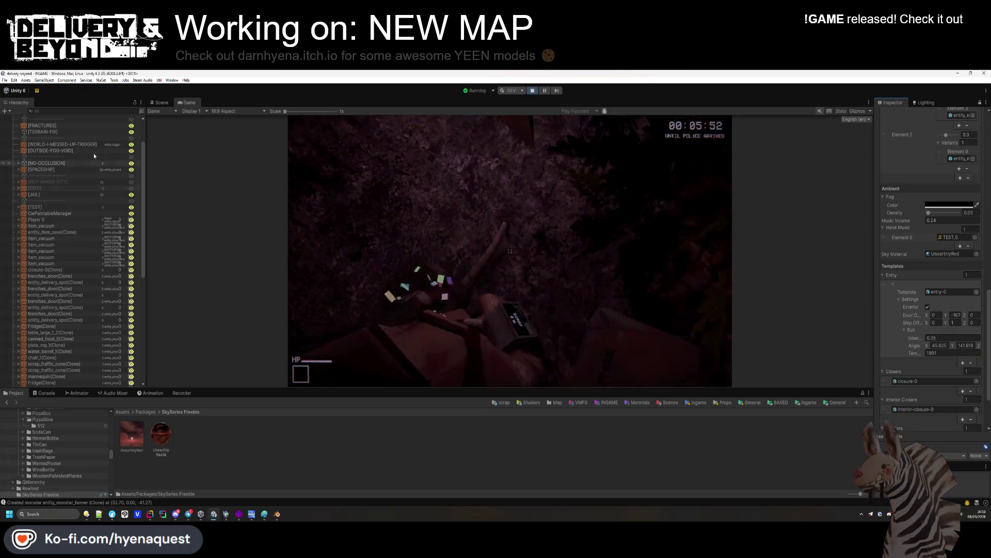
# Step: Set UnearthlyRed as the Skybox Material in the Lighting Environment settings
pyautogui.click(926, 104)
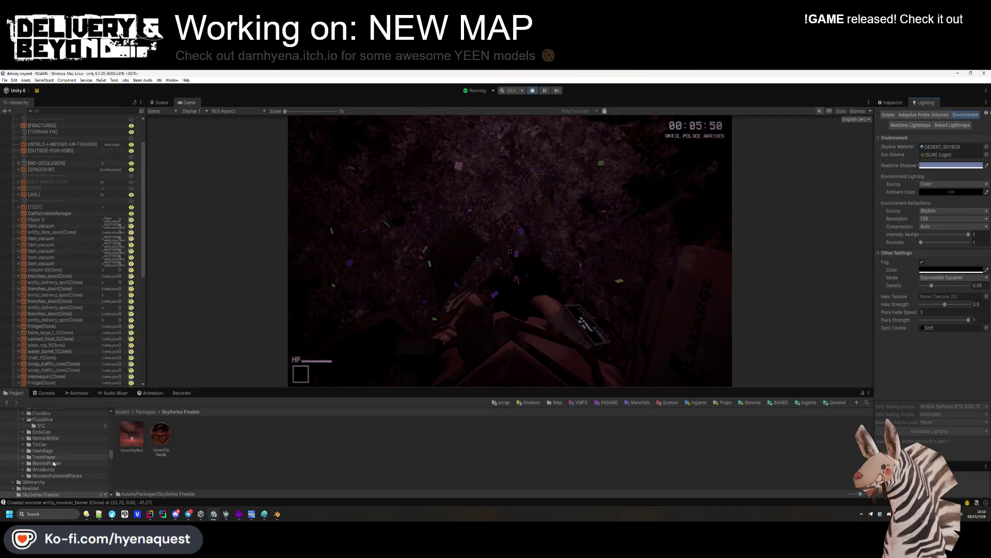
pyautogui.moveTo(139, 439)
pyautogui.mouseDown()
pyautogui.moveTo(815, 170)
pyautogui.moveTo(945, 149)
pyautogui.mouseUp()
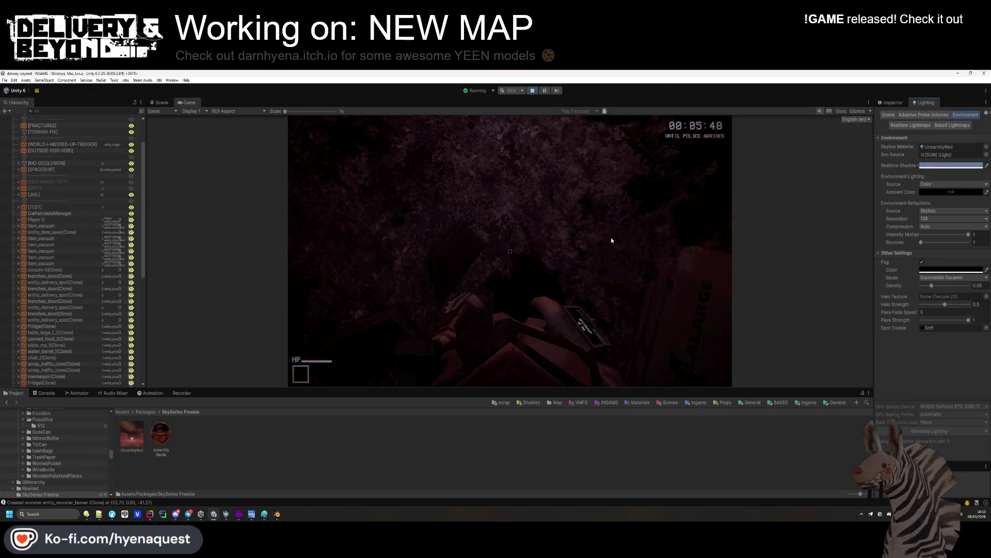
pyautogui.press('super')
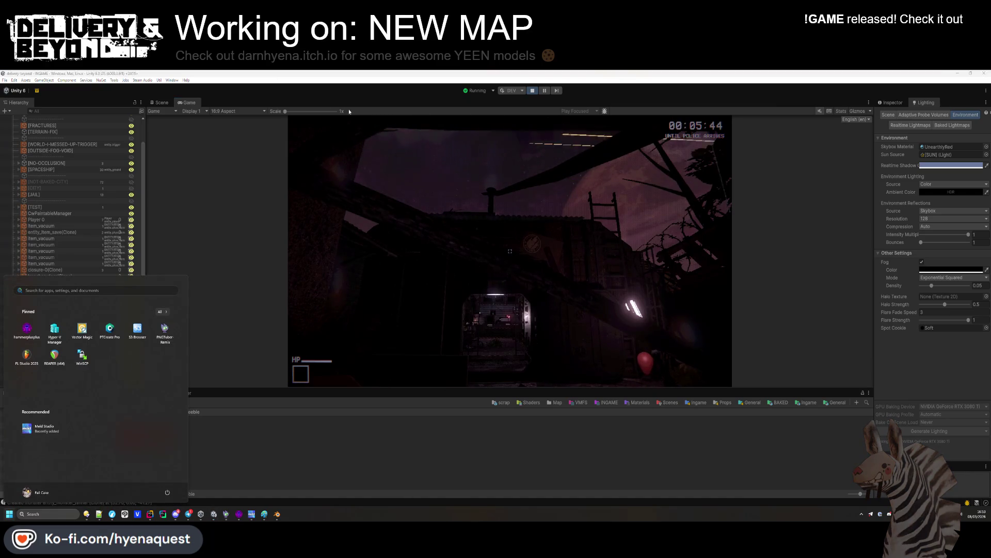
# Step: Show the UnearthlyRed4k cubemap's import settings (Cube shape, 2048 max size) in the Inspector
pyautogui.press('super')
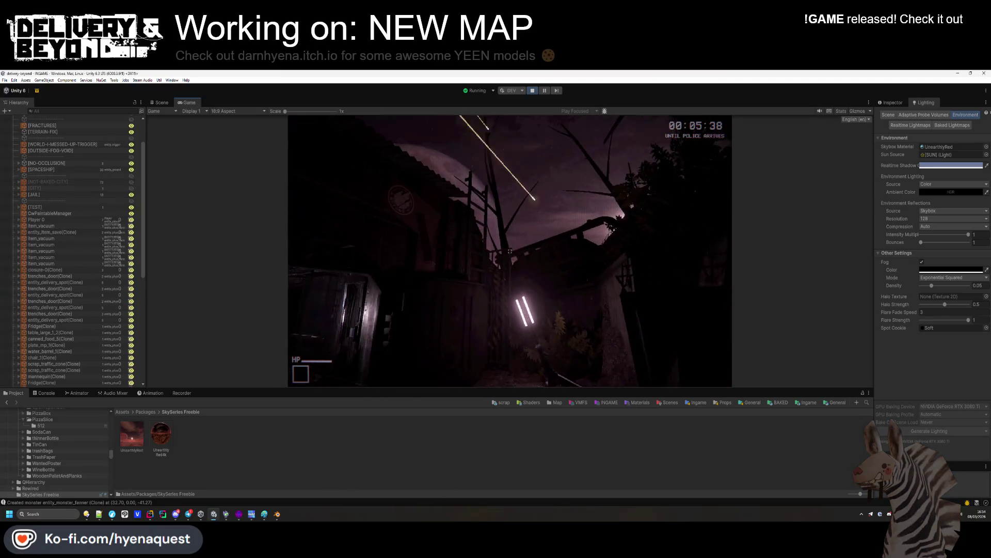
pyautogui.press('super')
pyautogui.press('super')
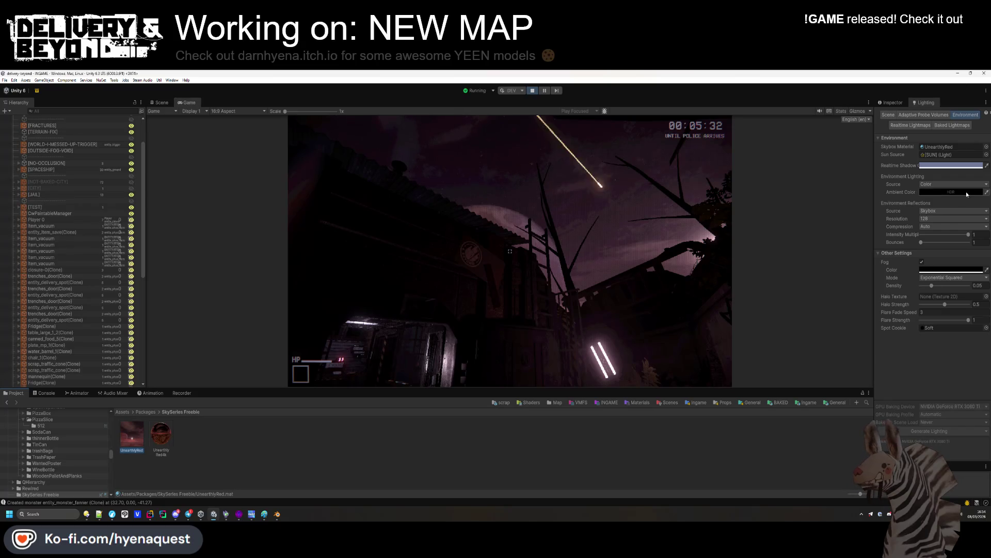
pyautogui.click(901, 103)
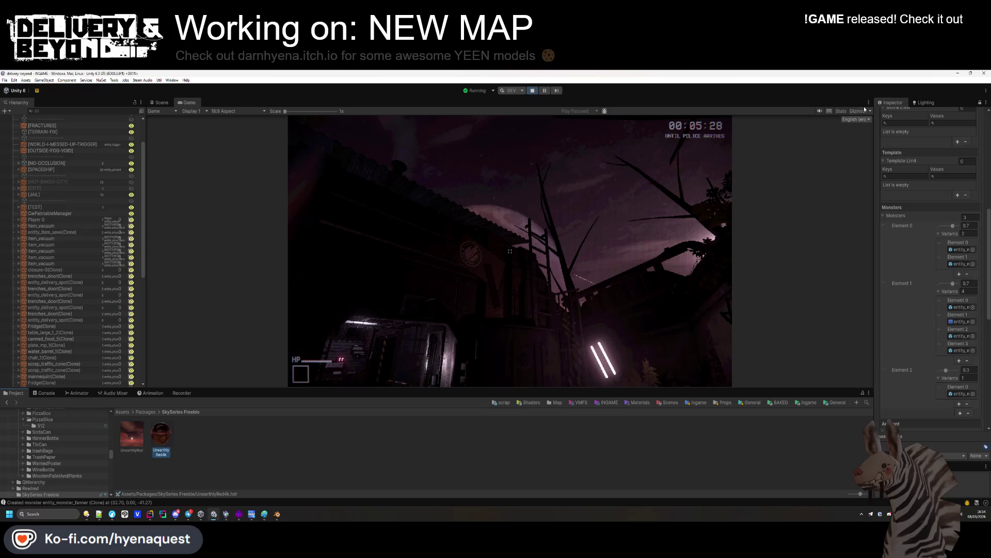
pyautogui.click(974, 102)
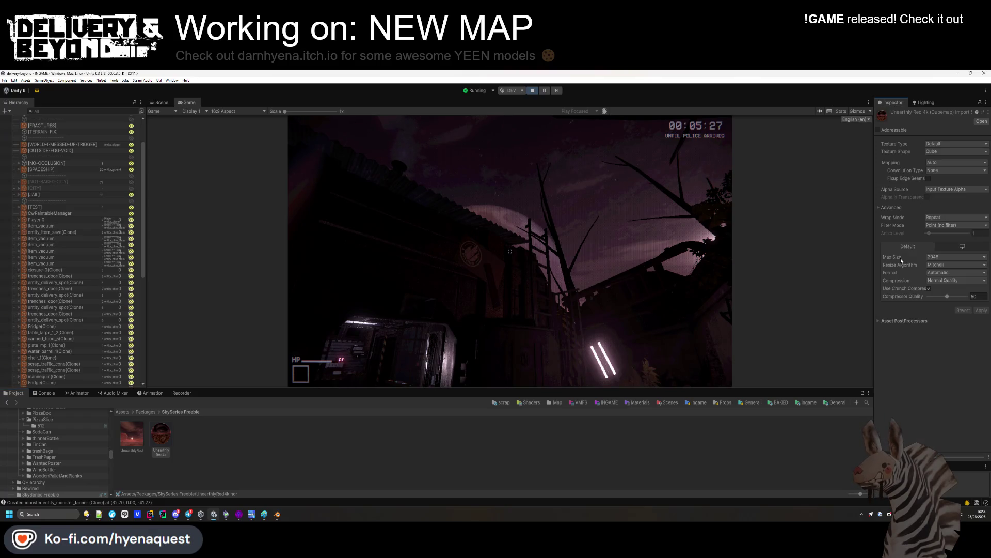
pyautogui.click(133, 437)
# Step: Set the UnearthlyRed material's Tint Color to pink and its Exposure to 0.34
pyautogui.click(974, 141)
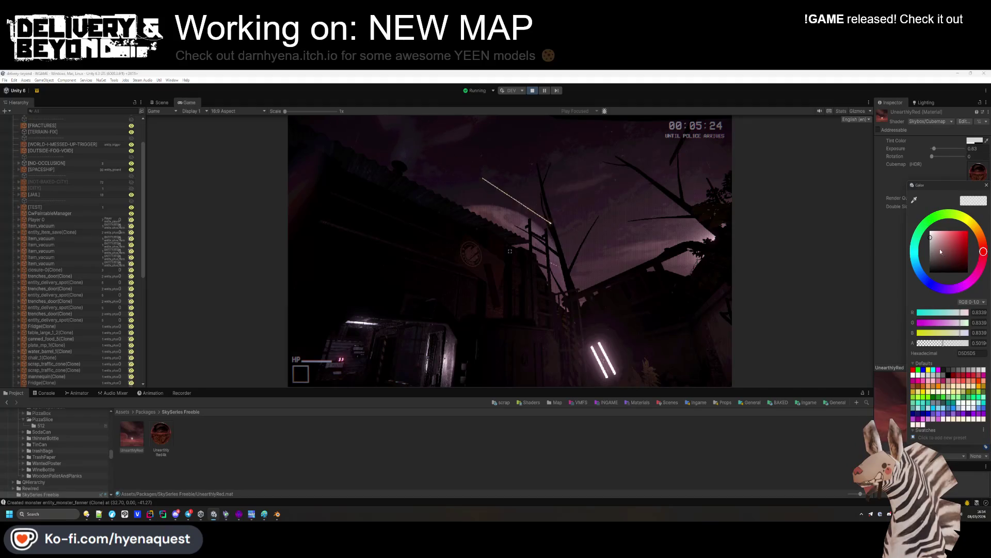
pyautogui.moveTo(936, 249); pyautogui.dragTo(941, 231)
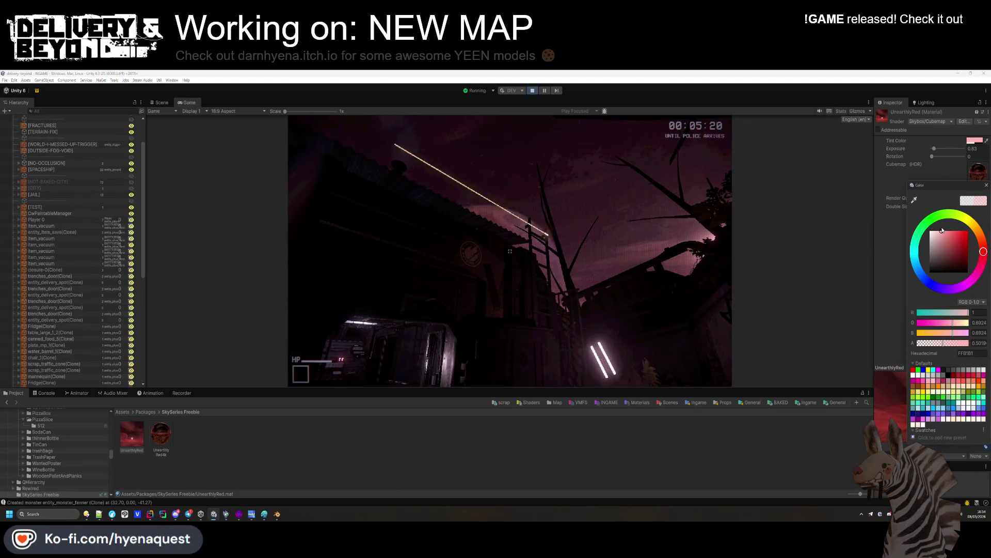
pyautogui.click(935, 135)
pyautogui.moveTo(936, 149); pyautogui.dragTo(935, 149)
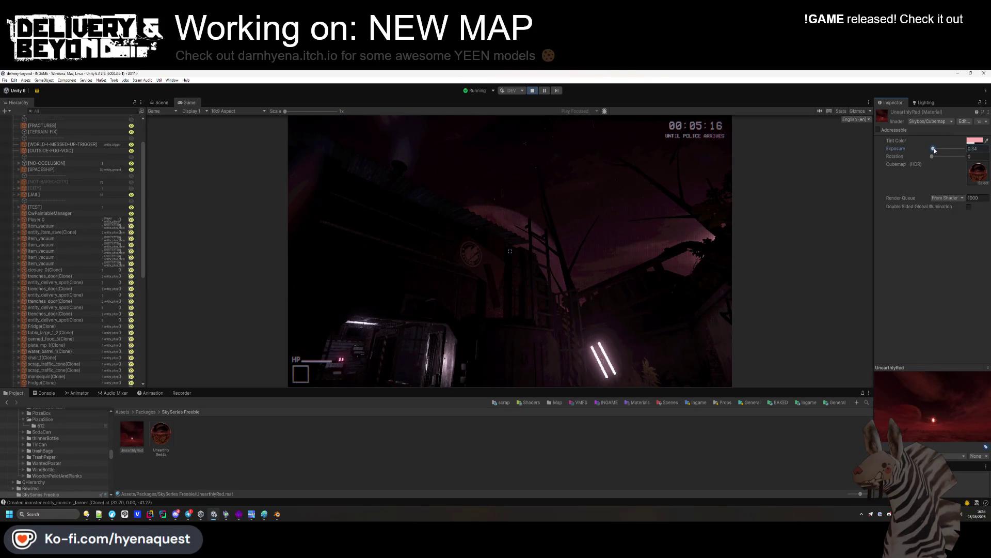
pyautogui.click(657, 216)
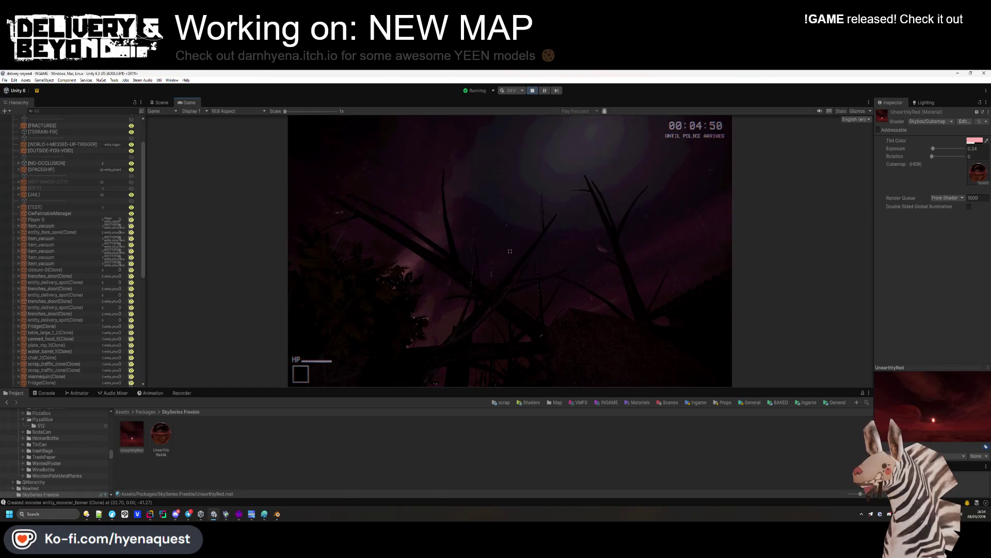
pyautogui.press('super')
pyautogui.click(817, 111)
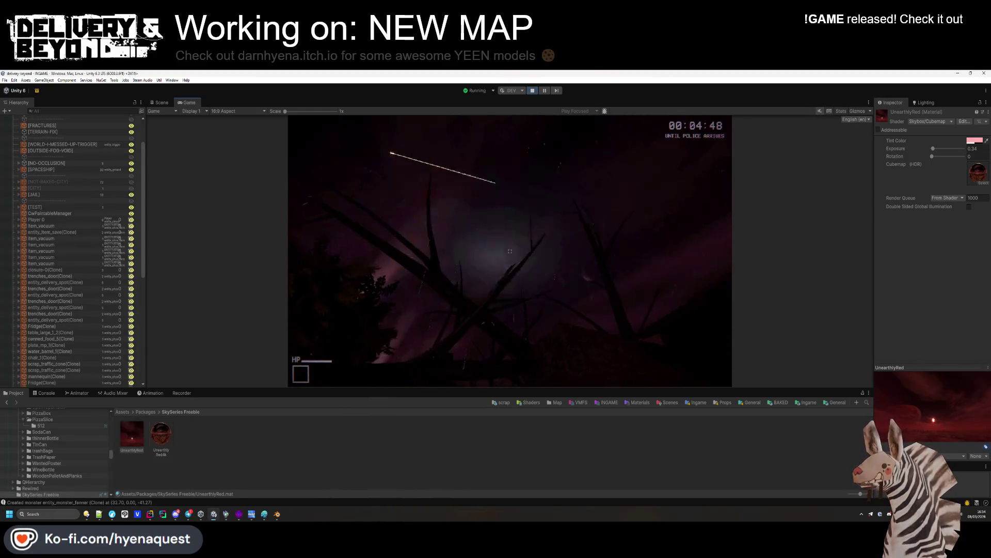
pyautogui.press('super')
pyautogui.press('super')
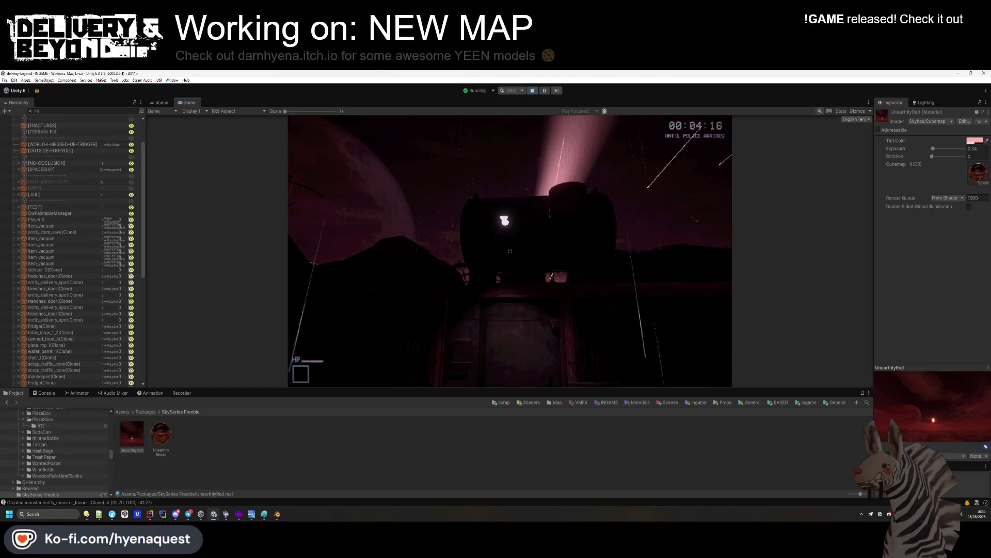
# Step: In Lighting Environment, toggle the fog off and on and lower Fog Density to 0.068
pyautogui.press('super')
pyautogui.click(923, 102)
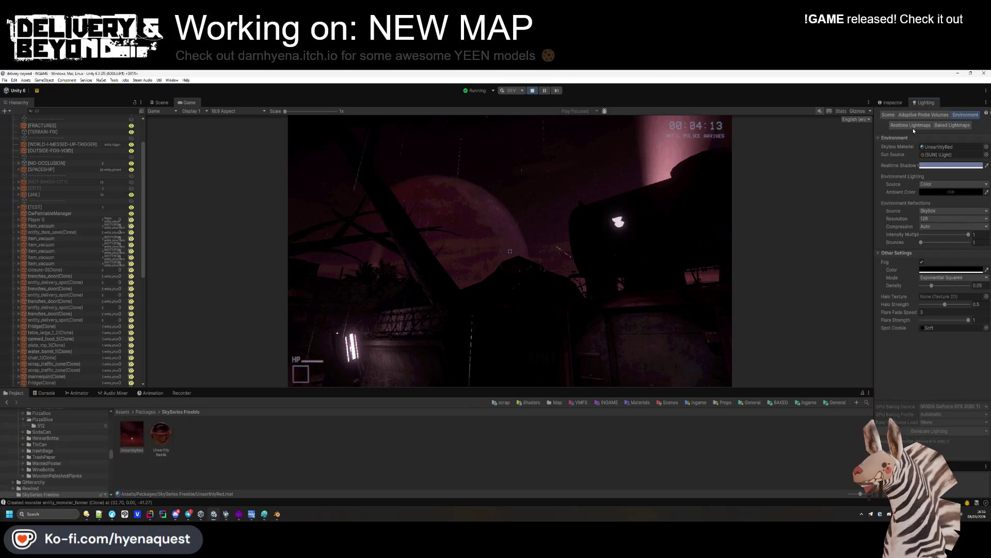
pyautogui.click(922, 261)
pyautogui.click(922, 261)
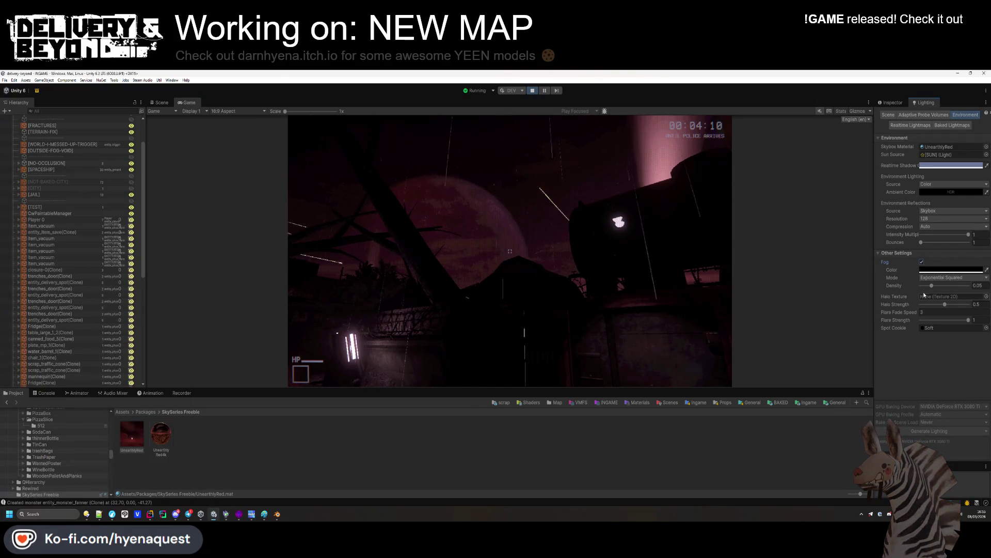
pyautogui.moveTo(934, 287); pyautogui.dragTo(916, 287)
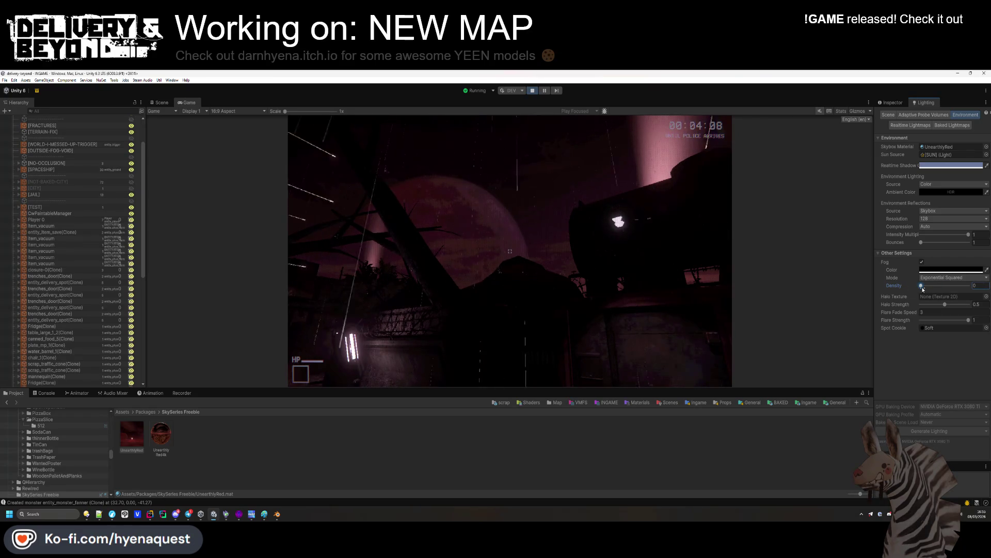
# Step: Change the scene Fog Color to a deep dark red
pyautogui.click(938, 270)
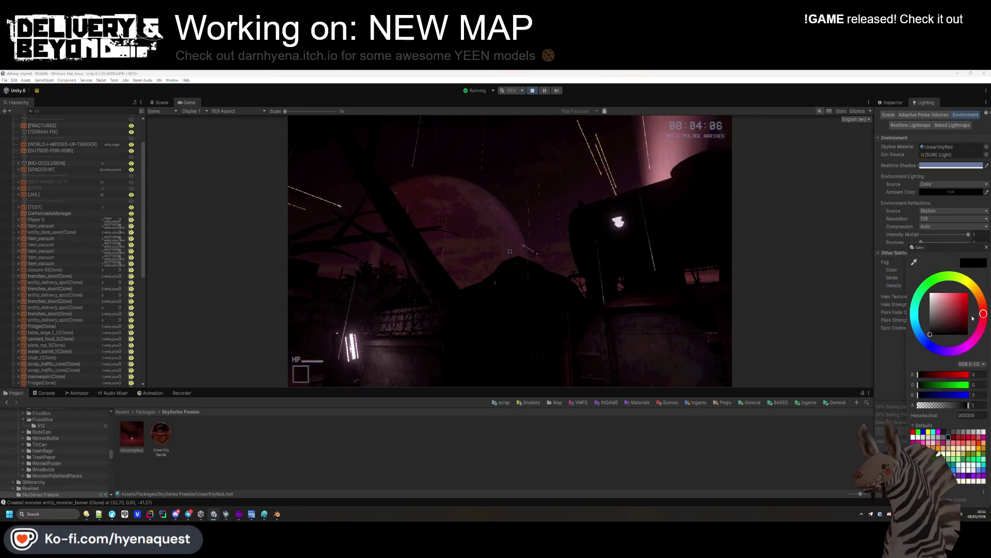
pyautogui.moveTo(960, 287)
pyautogui.mouseDown()
pyautogui.moveTo(970, 288)
pyautogui.moveTo(971, 319)
pyautogui.mouseUp()
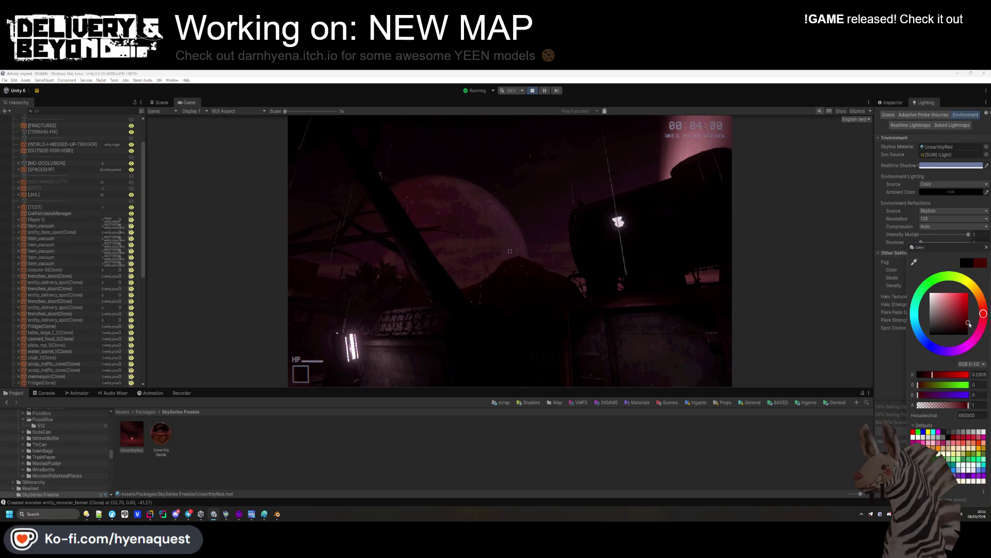
pyautogui.moveTo(963, 328); pyautogui.dragTo(967, 323)
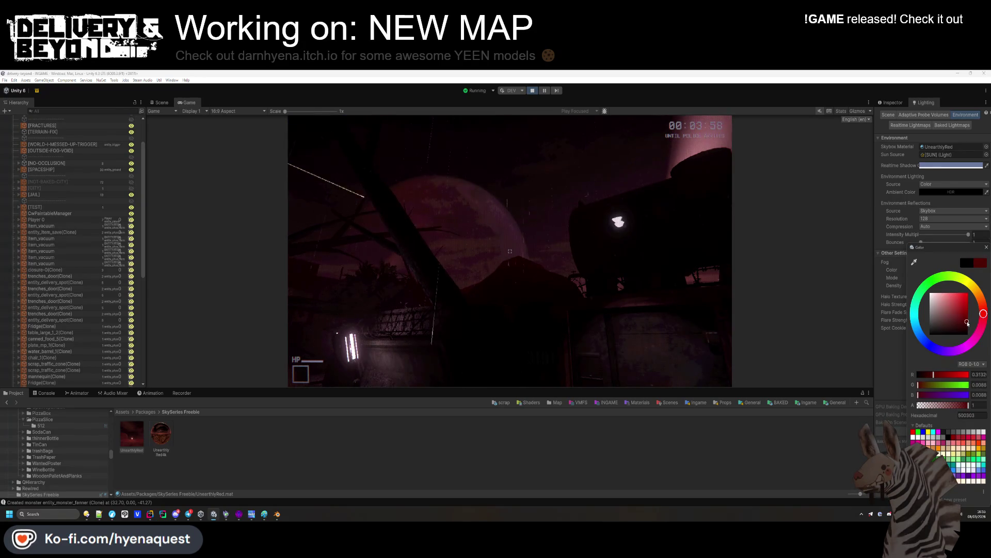
pyautogui.press('Return')
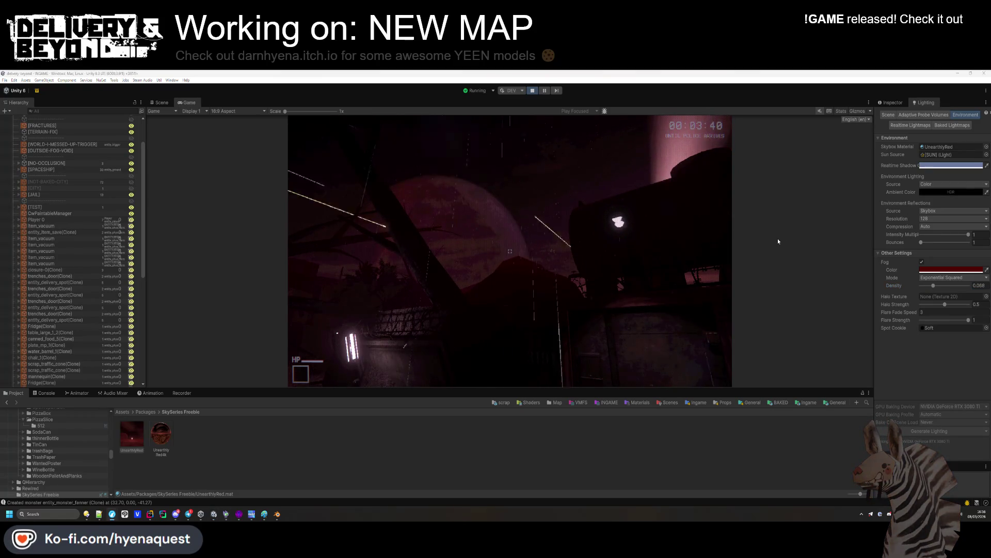
pyautogui.click(562, 306)
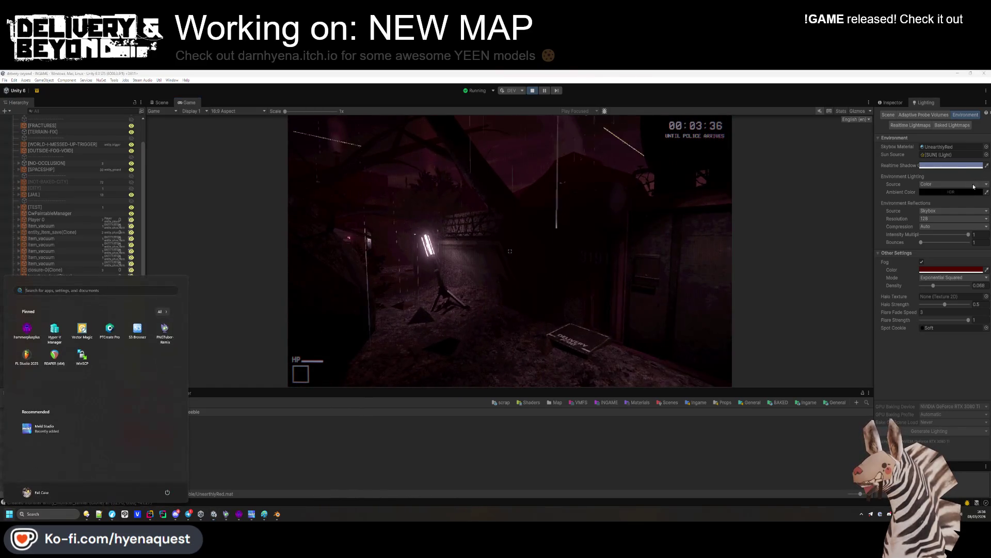
# Step: Give the Ambient Color a muted pink HDR tint and walk forward into the lit corridor
pyautogui.click(952, 269)
pyautogui.moveTo(966, 230); pyautogui.dragTo(964, 260)
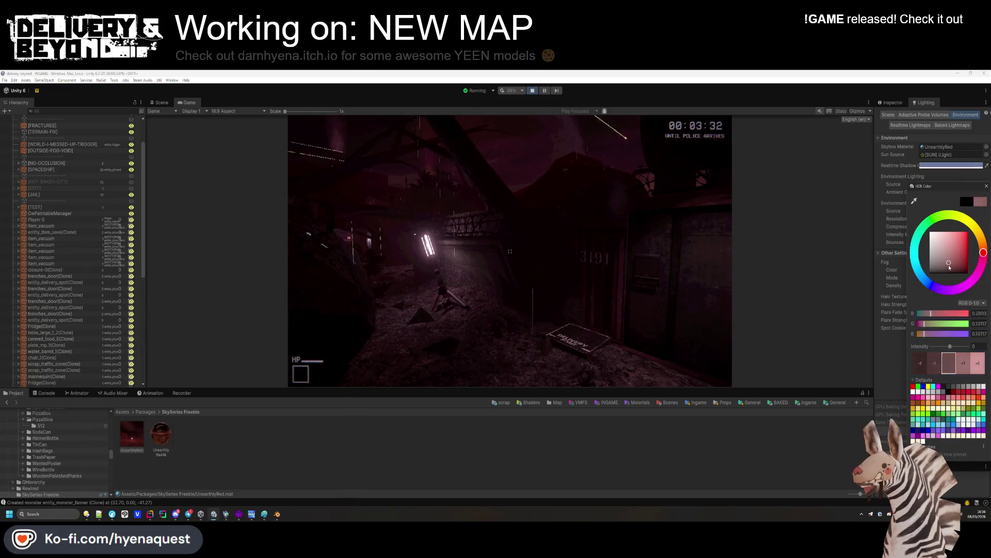
pyautogui.click(783, 287)
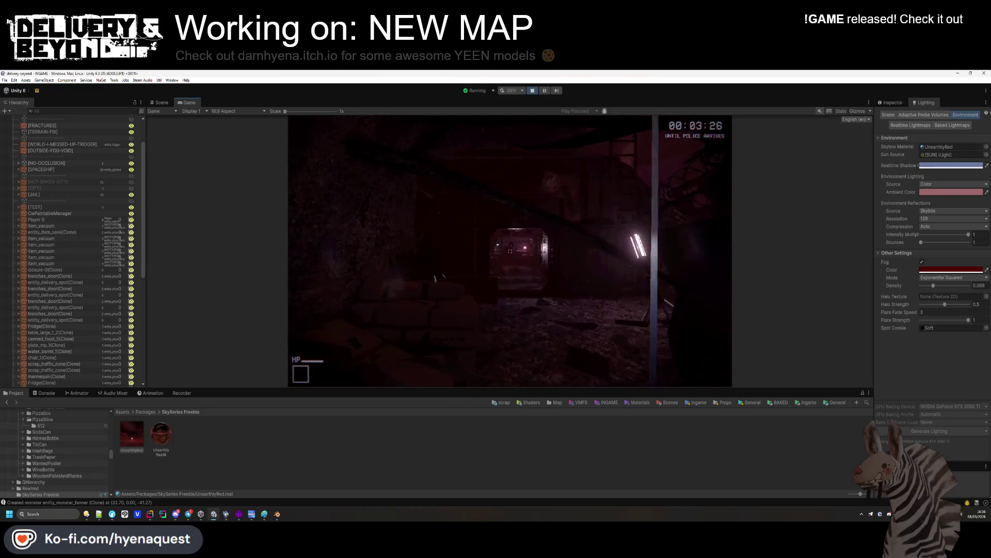
pyautogui.press('w')
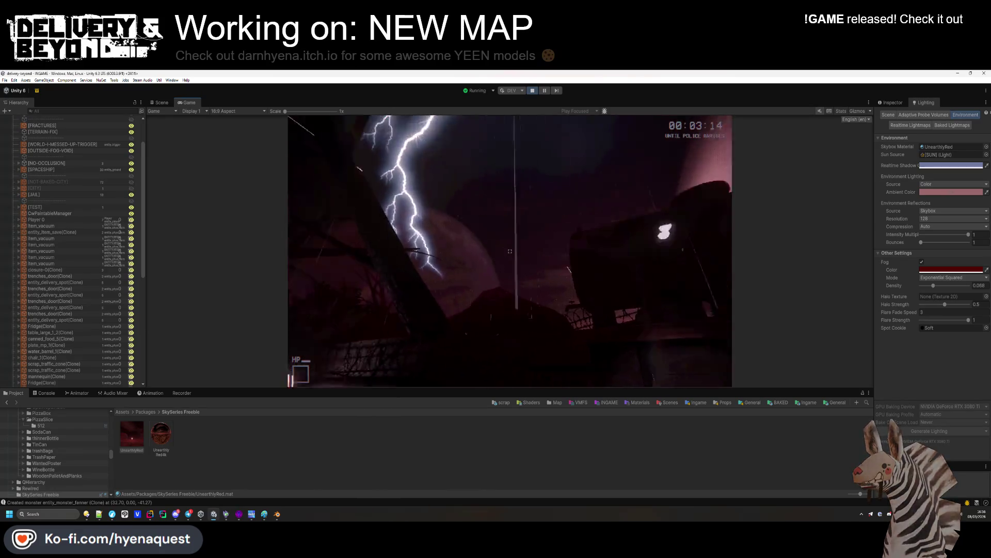
pyautogui.press('super')
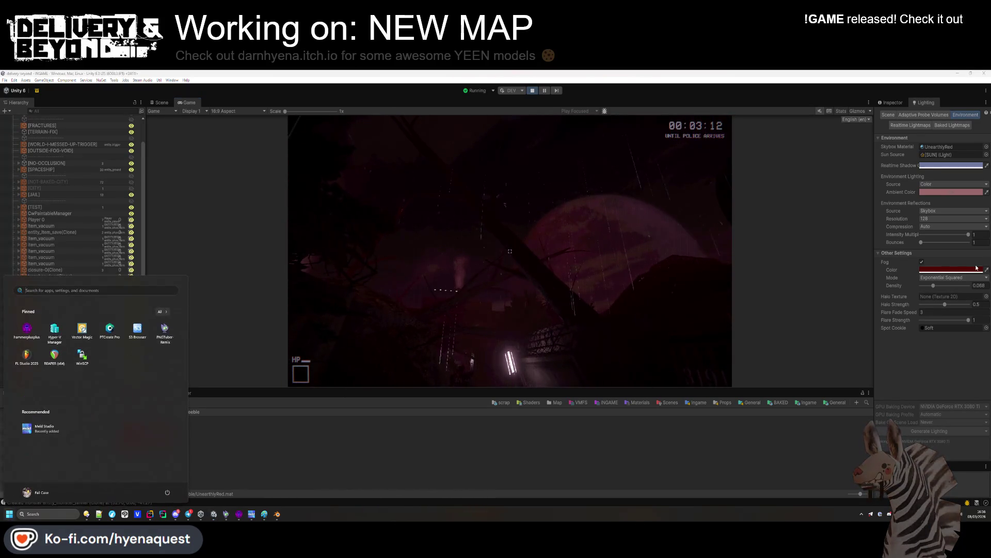
# Step: Set the scene's ambient light colour to black in Lighting Environment
pyautogui.click(922, 262)
pyautogui.click(922, 261)
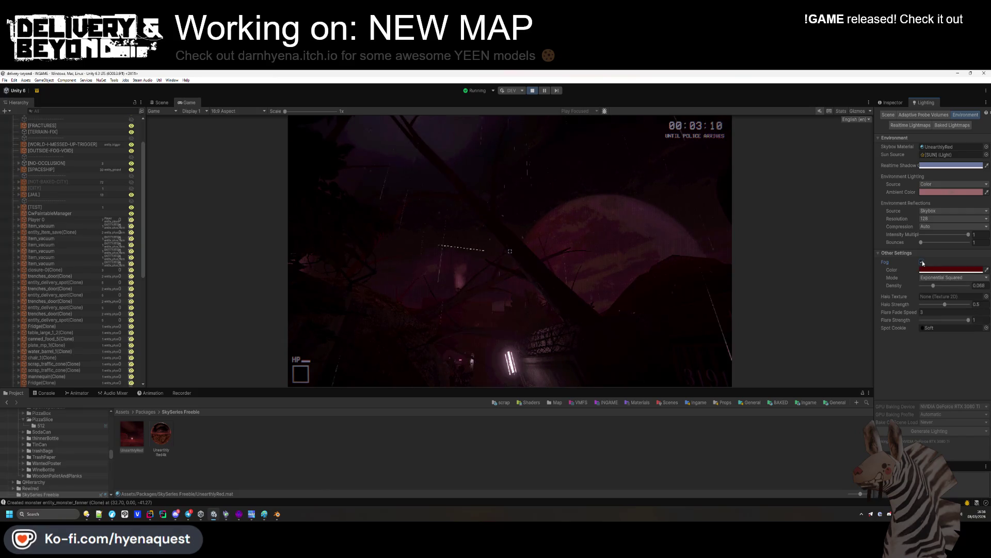
pyautogui.click(931, 286)
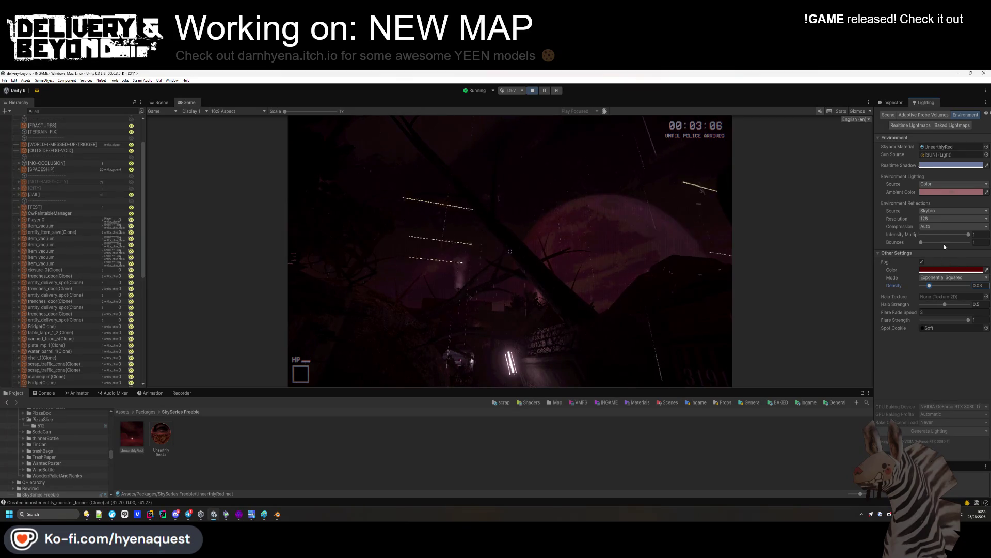
pyautogui.click(931, 193)
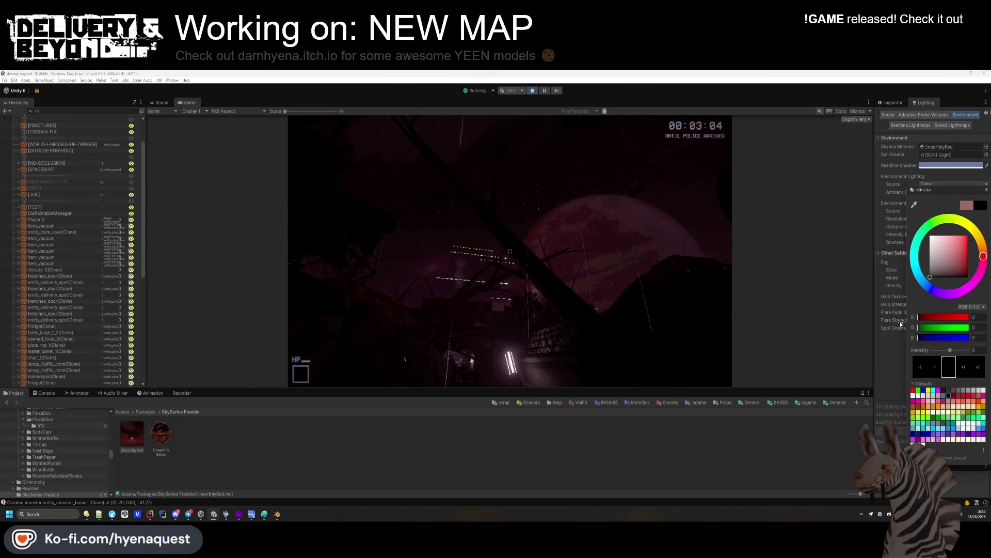
pyautogui.click(881, 342)
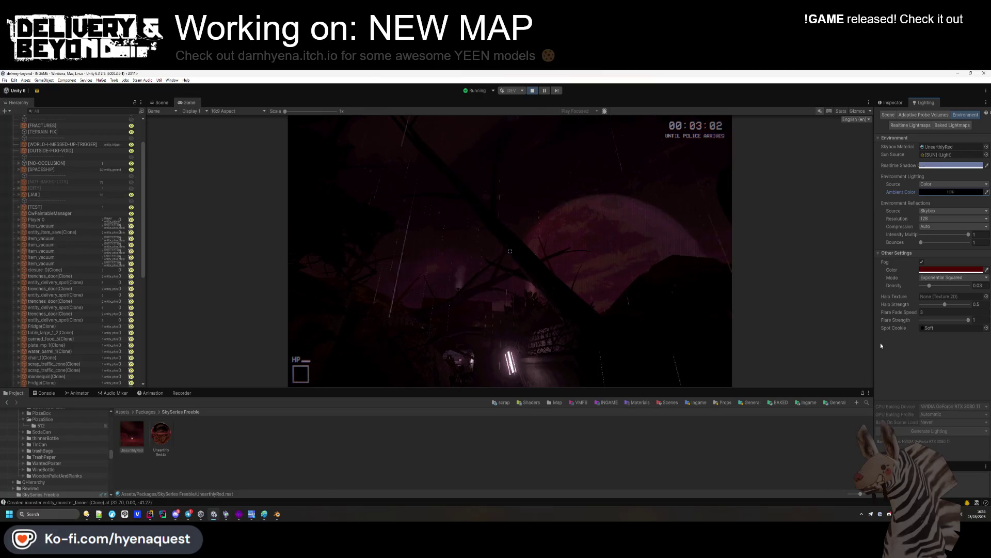
# Step: Copy the dark red Fog Color value from the scene lighting settings
pyautogui.click(564, 279)
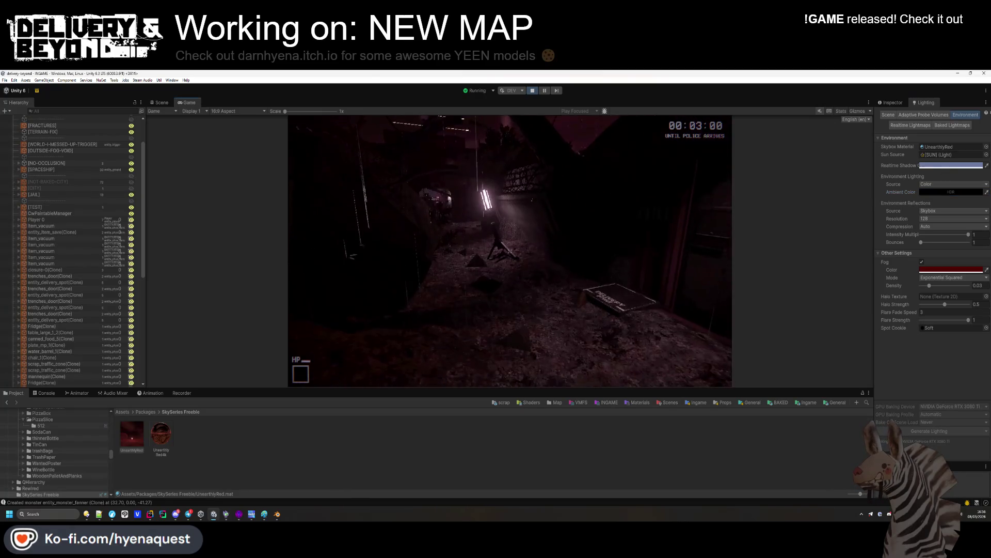
pyautogui.press('super')
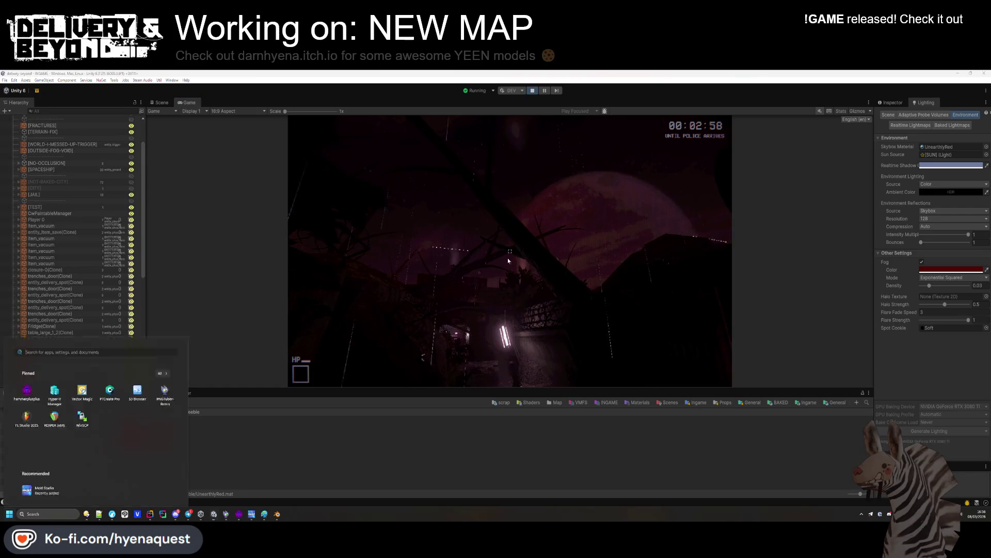
pyautogui.press('super')
pyautogui.click(160, 436)
pyautogui.moveTo(132, 433)
pyautogui.mouseDown()
pyautogui.moveTo(568, 336)
pyautogui.moveTo(929, 276)
pyautogui.mouseUp()
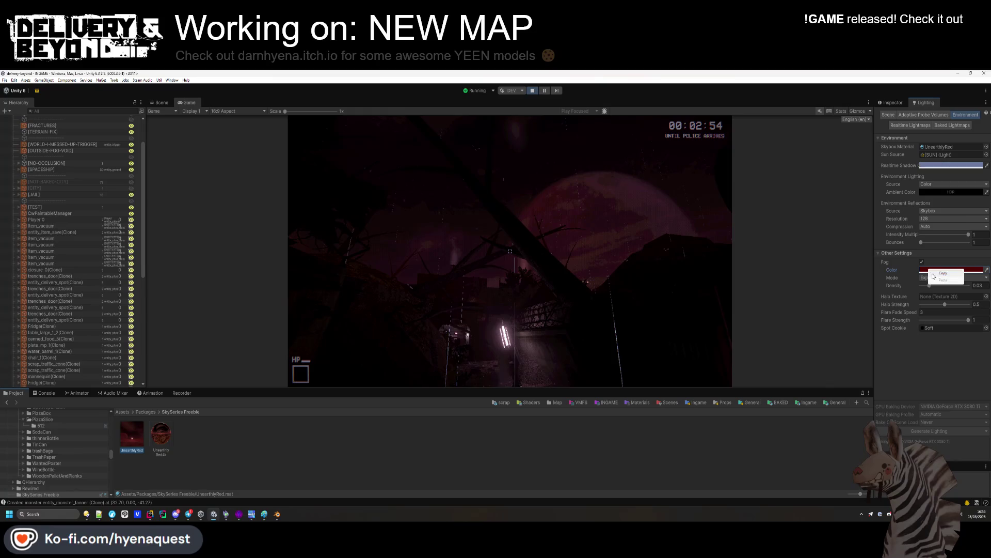
pyautogui.click(122, 412)
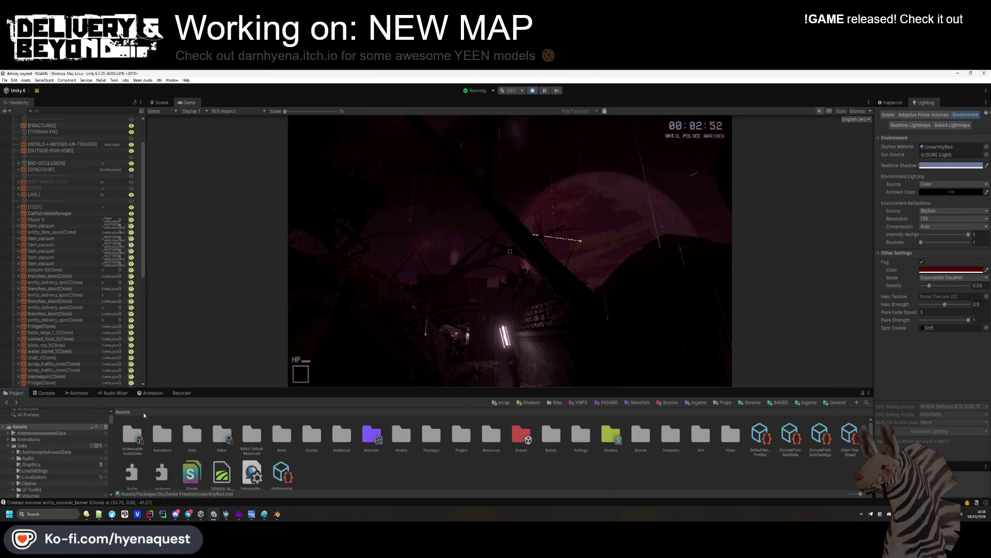
# Step: Select the Trenches world asset in Assets/Resources/World and show it in the Inspector
pyautogui.doubleClick(491, 435)
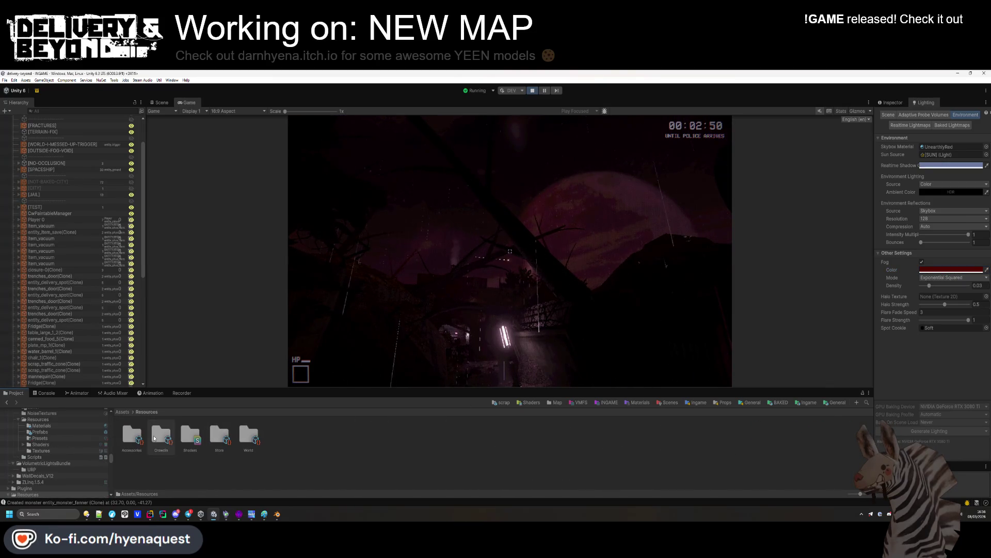
pyautogui.doubleClick(249, 435)
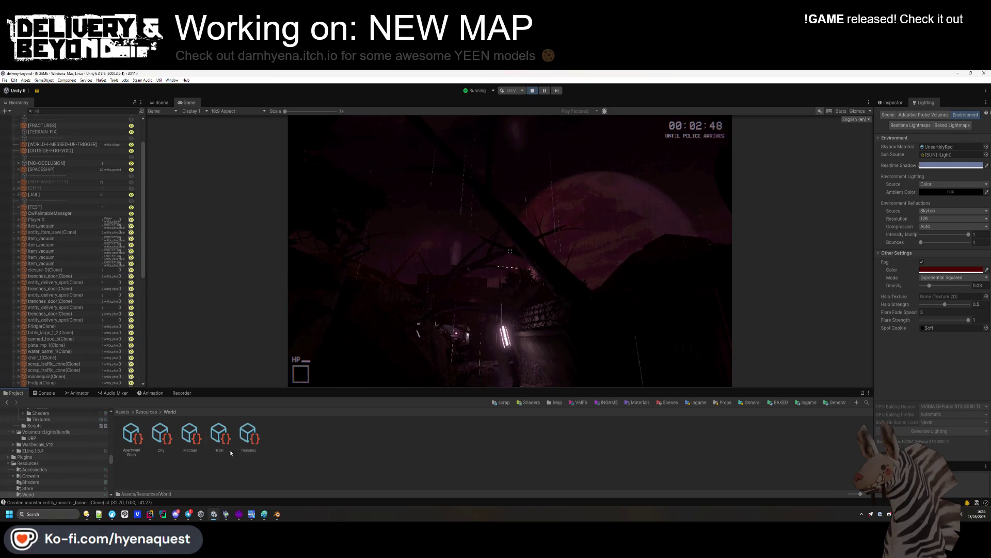
pyautogui.click(248, 435)
pyautogui.click(892, 102)
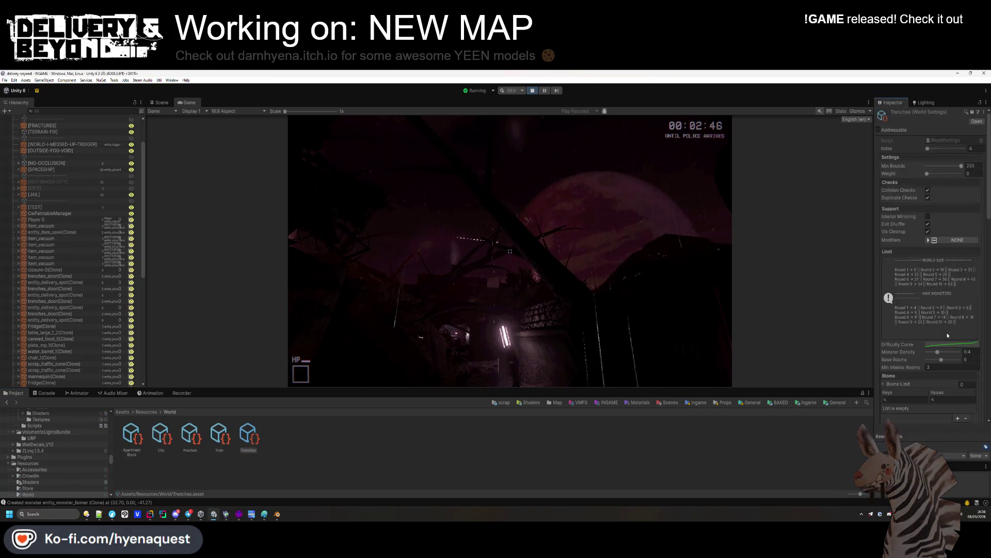
# Step: Paste the dark red into Trenches' Ambient Fog Color and set its density to 0.03
pyautogui.scroll(-5, 950, 333)
pyautogui.scroll(-5, 950, 333)
pyautogui.rightClick(950, 295)
pyautogui.click(953, 312)
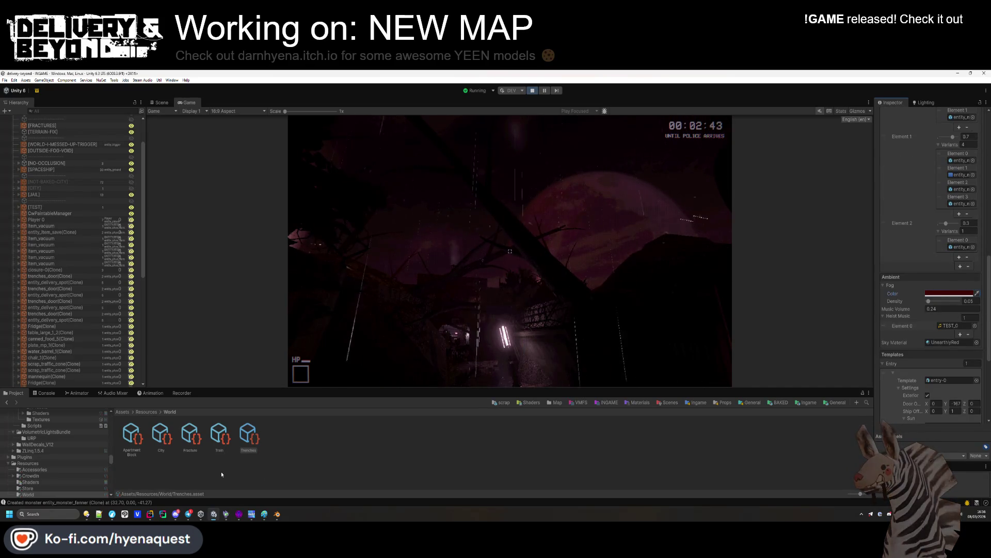
pyautogui.click(919, 103)
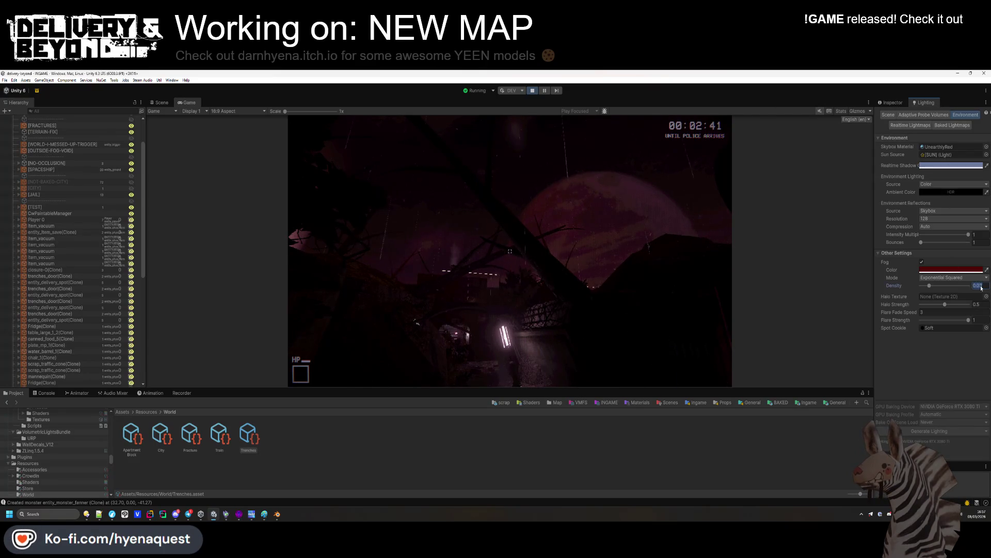
pyautogui.click(897, 101)
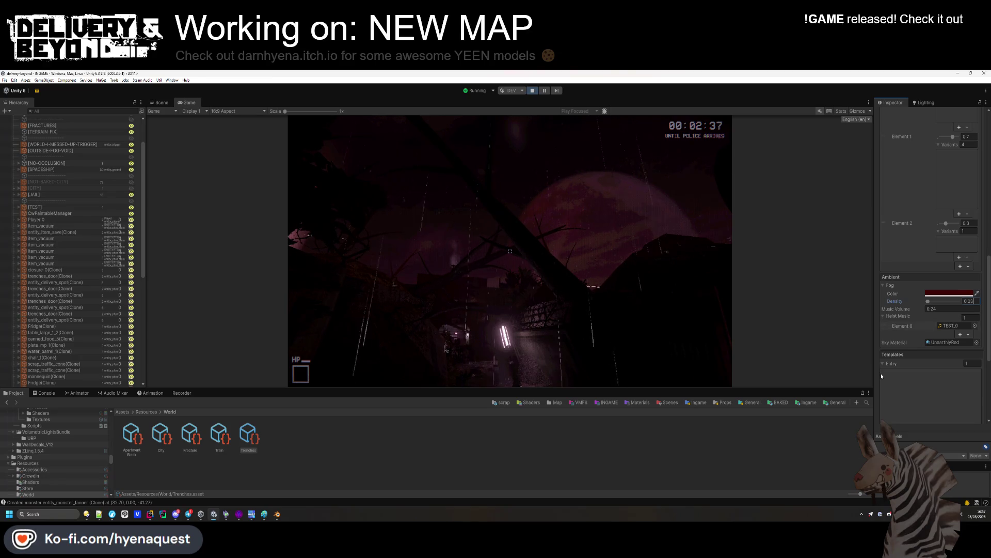
# Step: Commit the 0.03 fog density and look around the map's trees and tower in Play mode
pyautogui.click(503, 367)
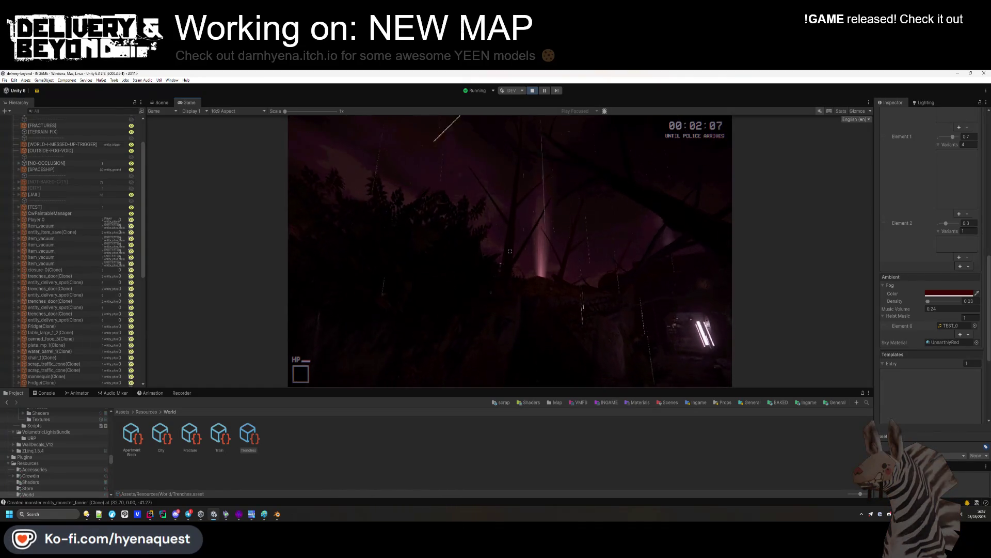
pyautogui.press('super')
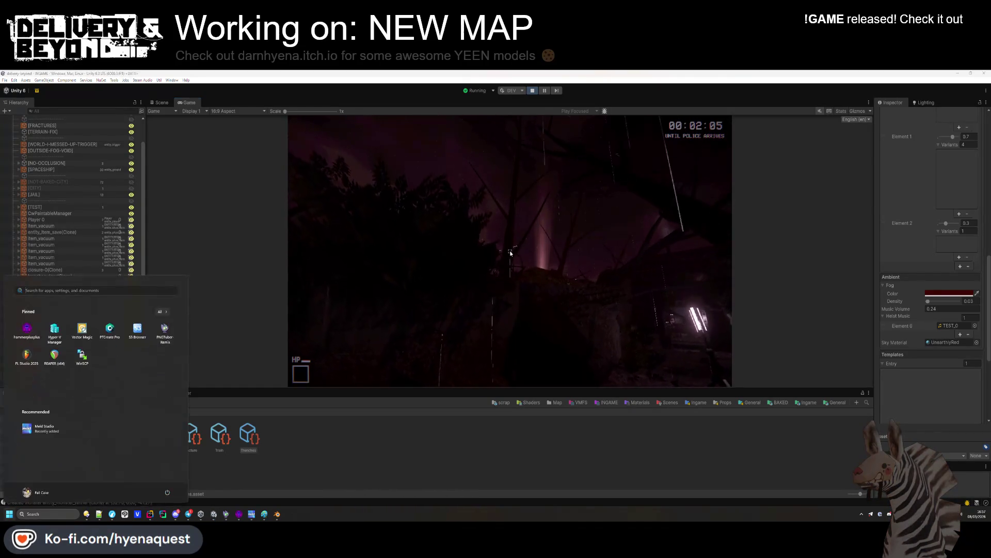
pyautogui.click(939, 293)
pyautogui.click(520, 460)
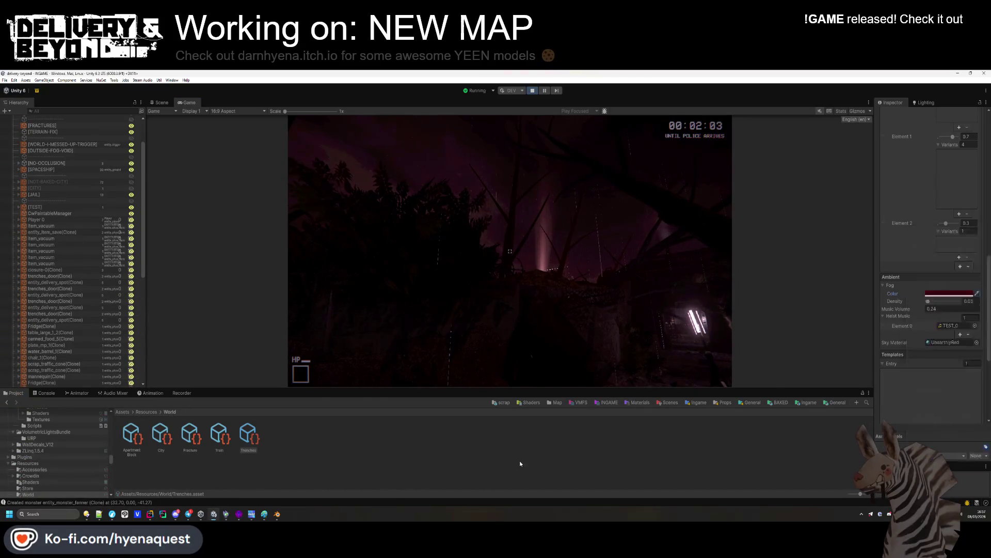
pyautogui.click(923, 103)
pyautogui.click(958, 272)
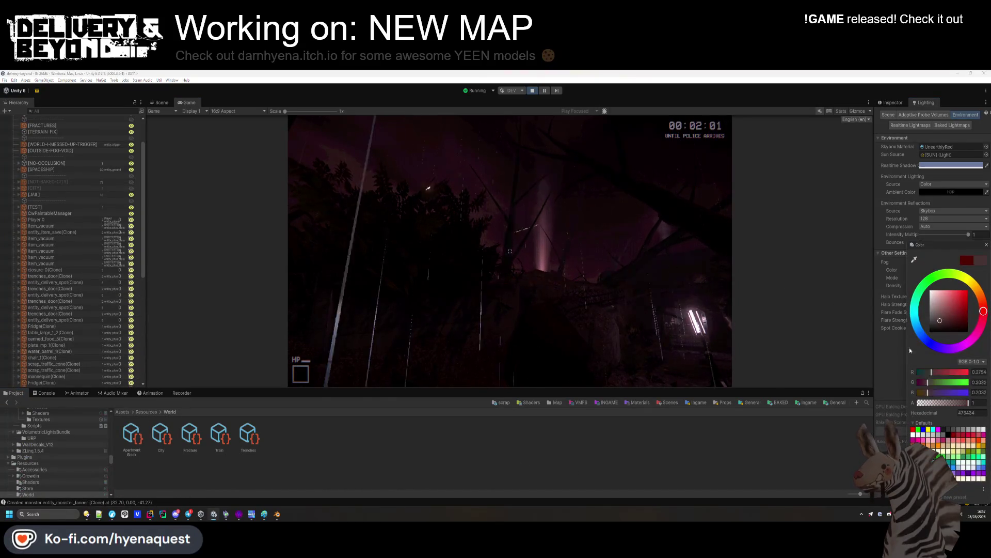
pyautogui.click(934, 286)
pyautogui.moveTo(927, 286)
pyautogui.mouseDown()
pyautogui.moveTo(953, 291)
pyautogui.moveTo(942, 291)
pyautogui.mouseUp()
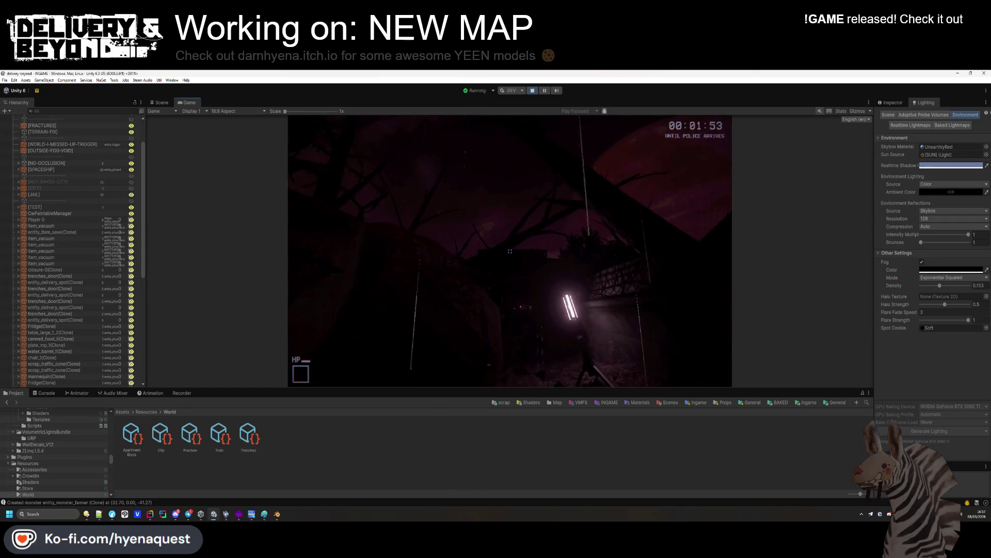
pyautogui.press('super')
pyautogui.click(916, 402)
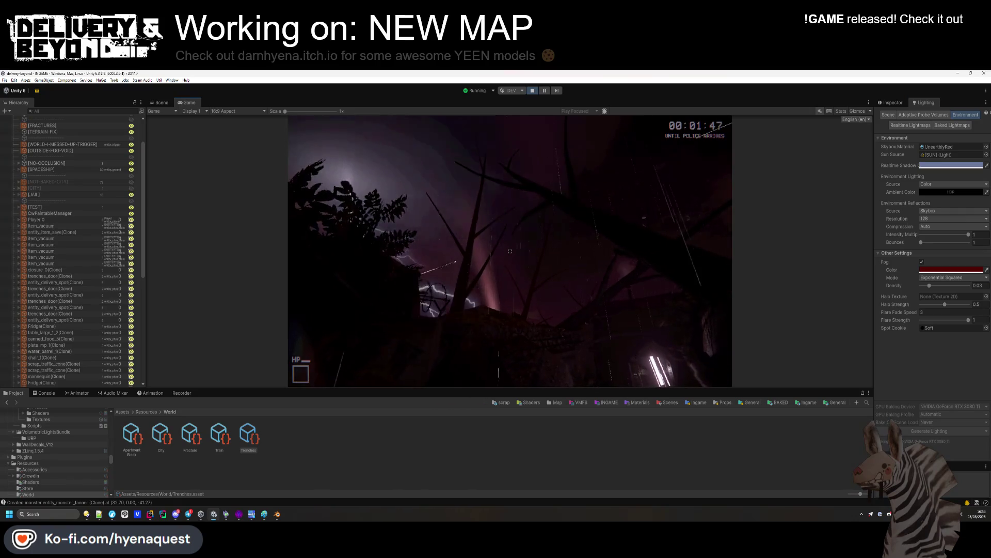
pyautogui.press('super')
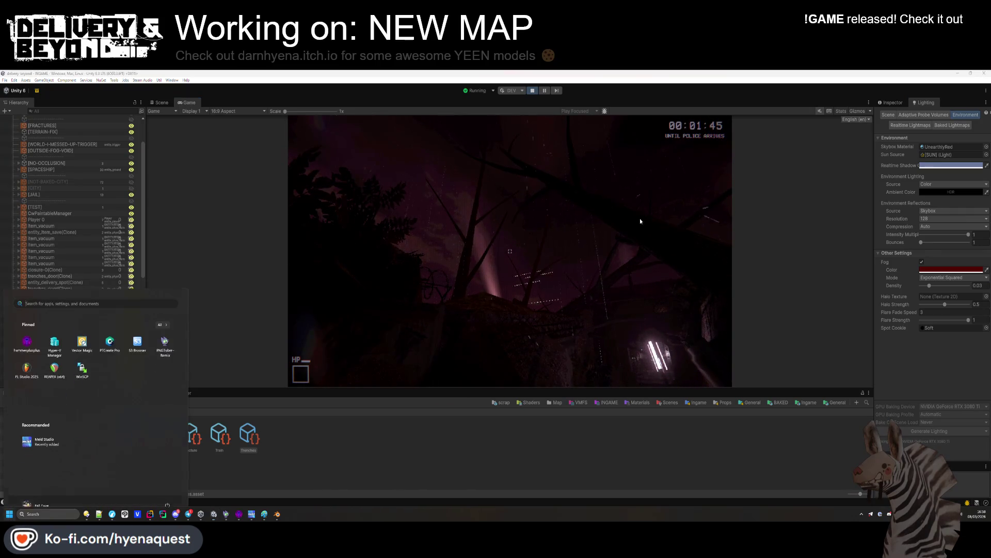
pyautogui.click(428, 437)
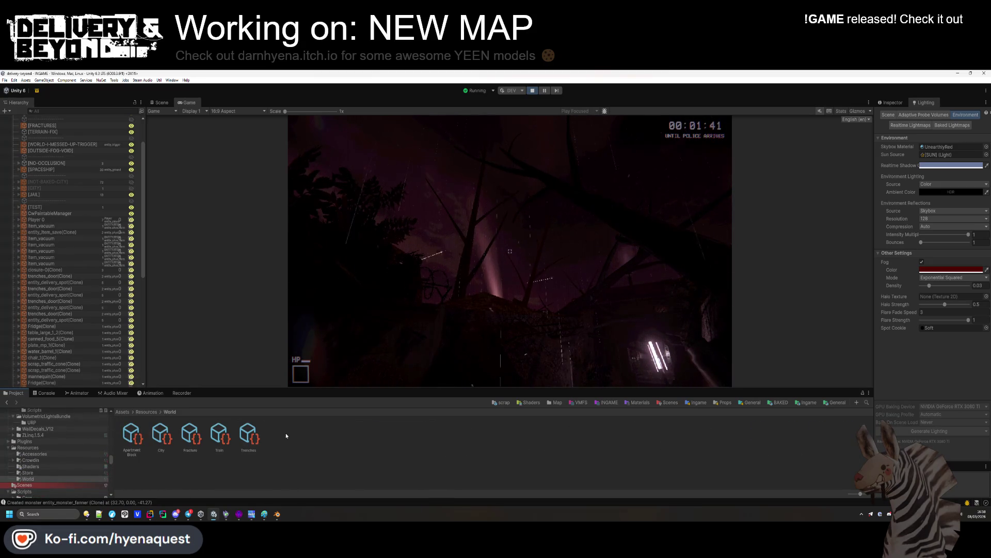
pyautogui.click(248, 435)
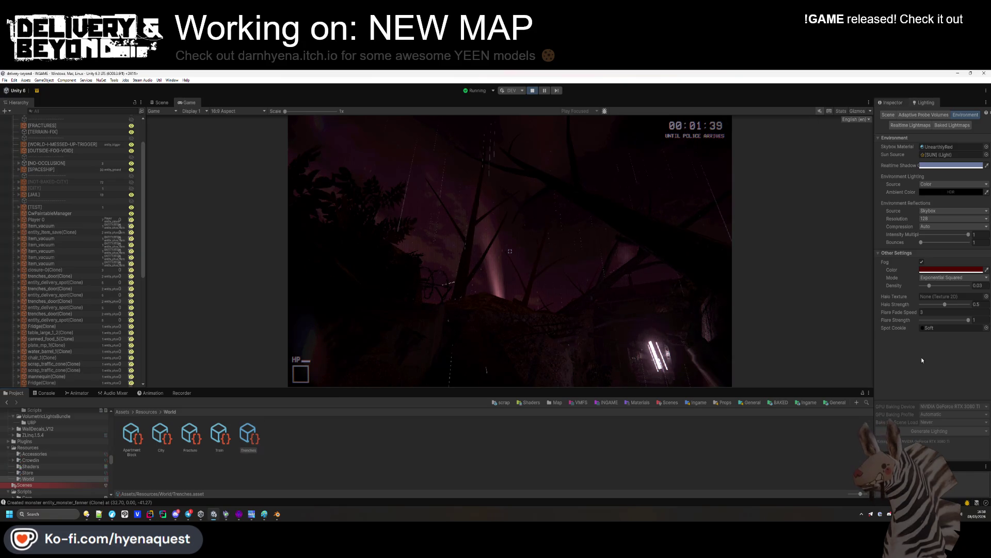
pyautogui.scroll(-5, 922, 360)
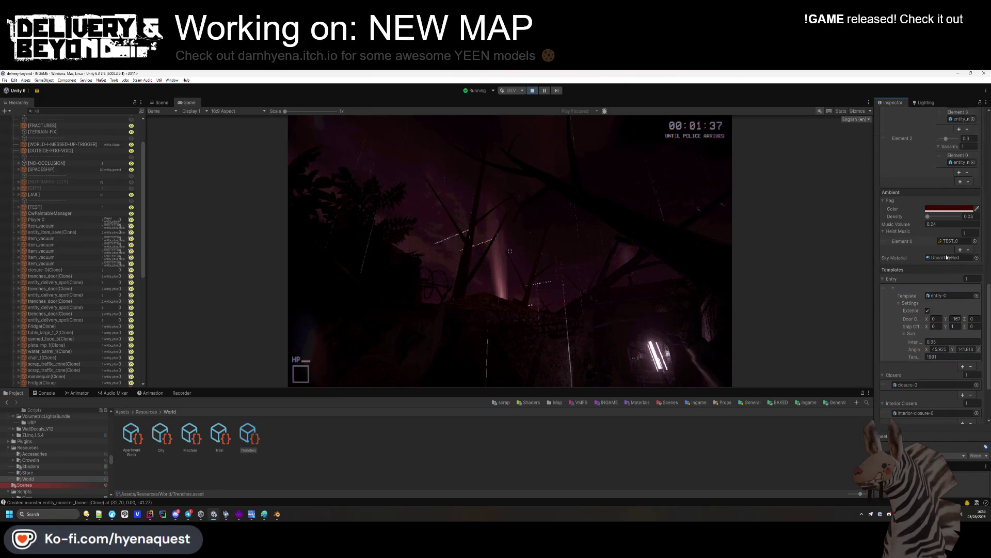
# Step: Press the DebugController's ADD TIME button three times to extend the round countdown
pyautogui.click(946, 258)
pyautogui.scroll(3, 72, 135)
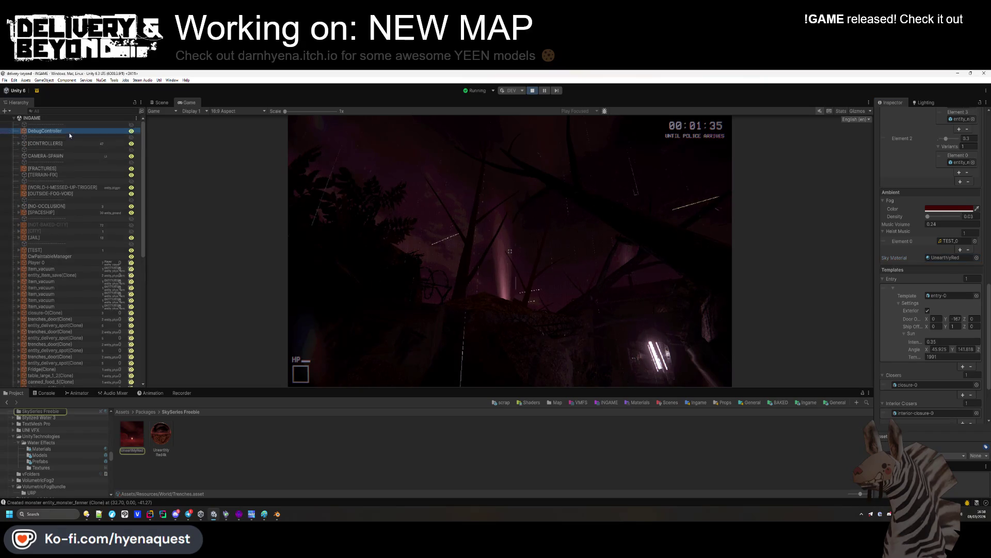
pyautogui.click(70, 132)
pyautogui.scroll(-5, 937, 253)
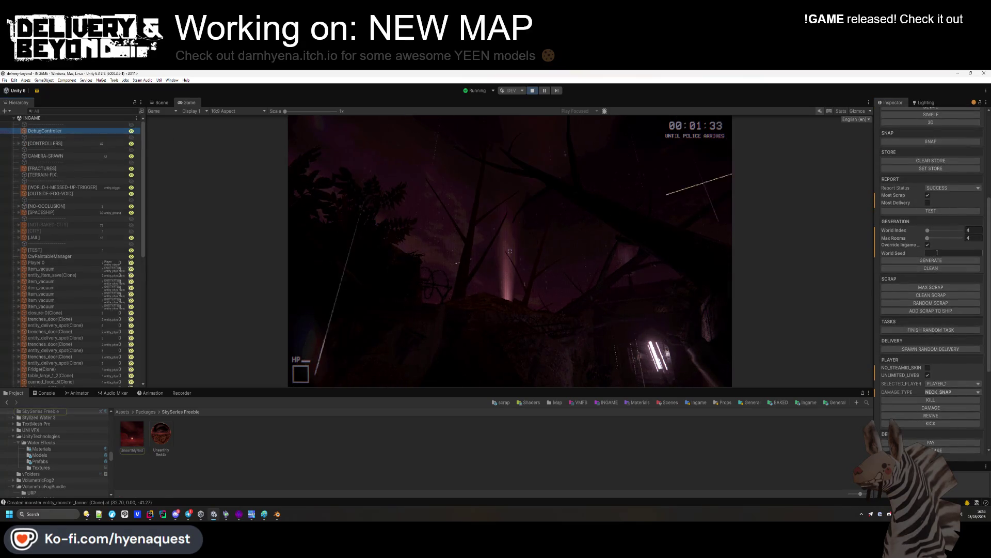
pyautogui.scroll(5, 929, 217)
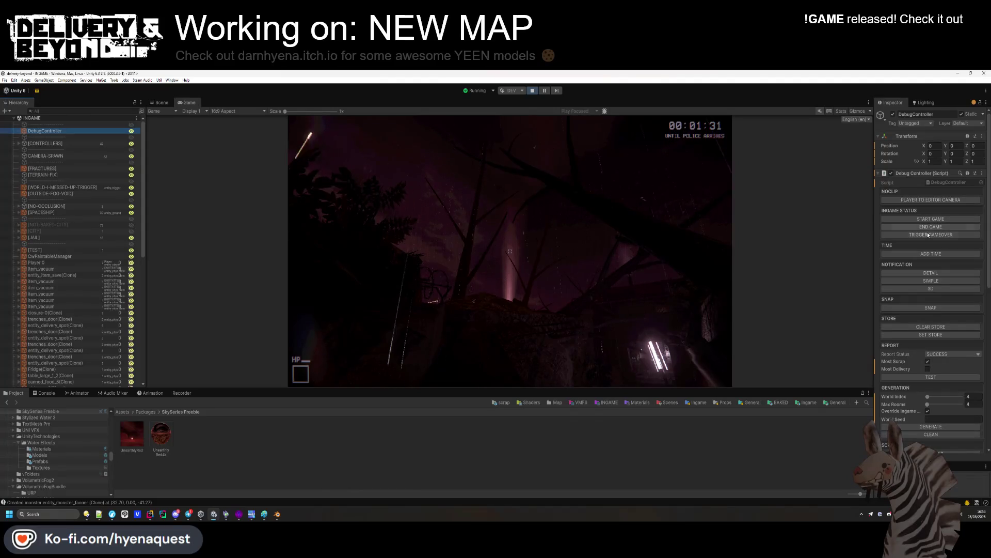
pyautogui.scroll(-8, 943, 256)
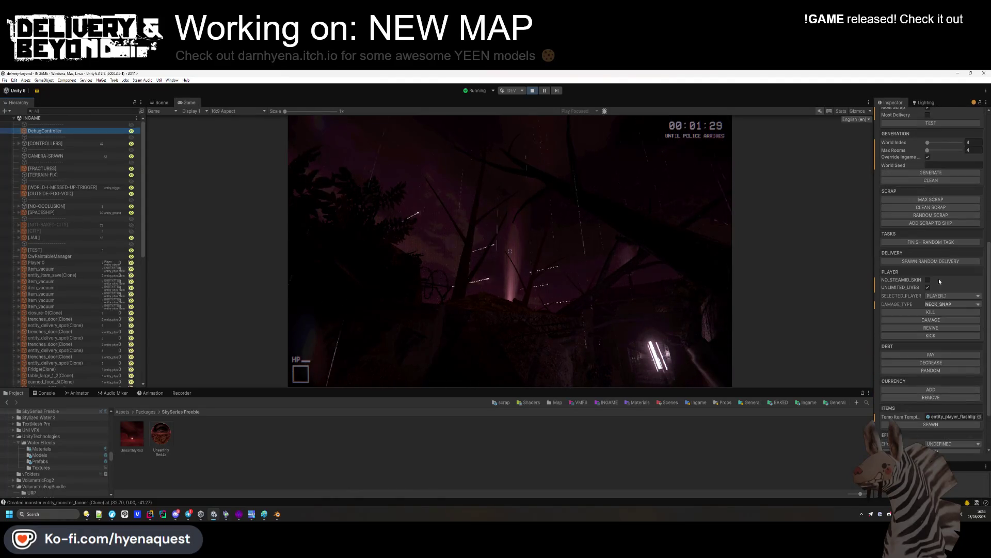
pyautogui.scroll(8, 942, 178)
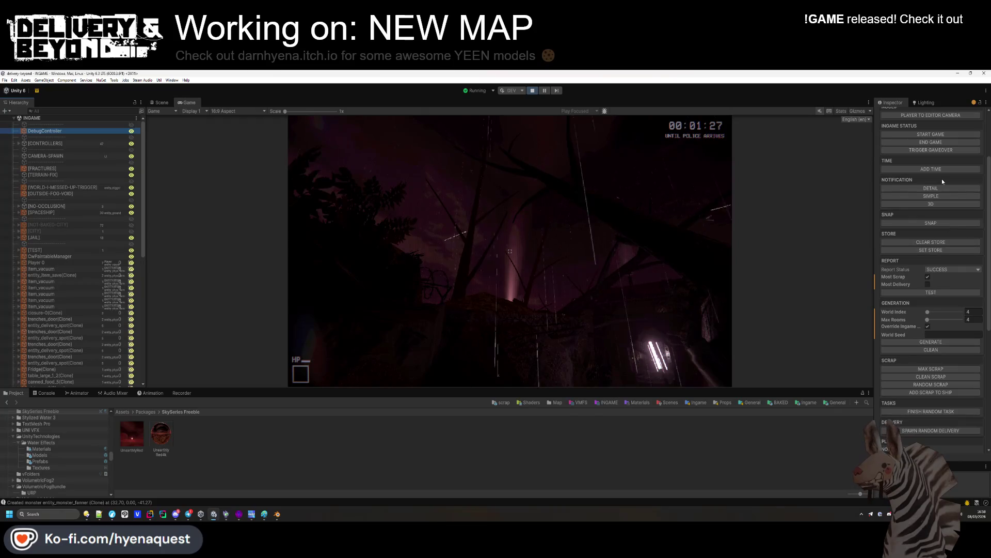
pyautogui.click(945, 254)
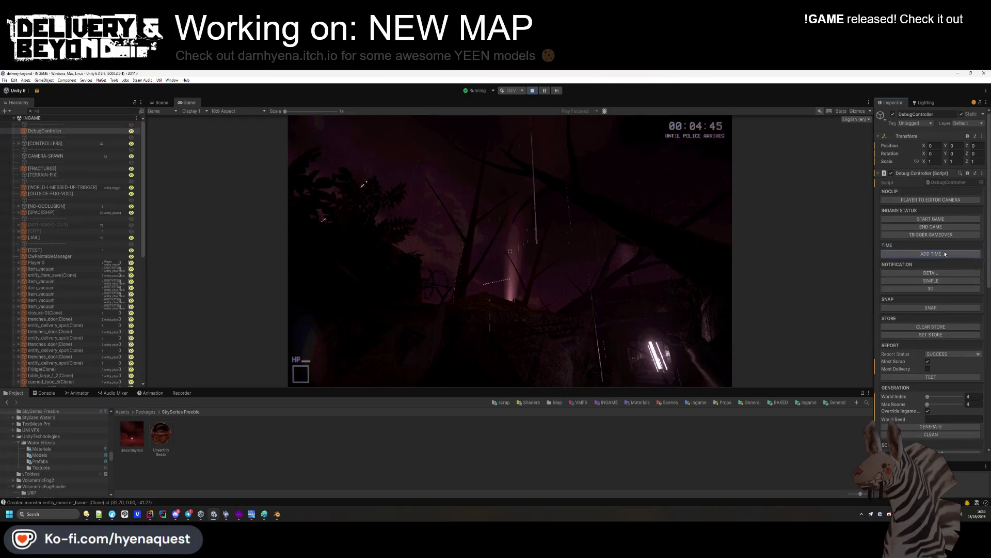
pyautogui.click(945, 254)
pyautogui.click(946, 254)
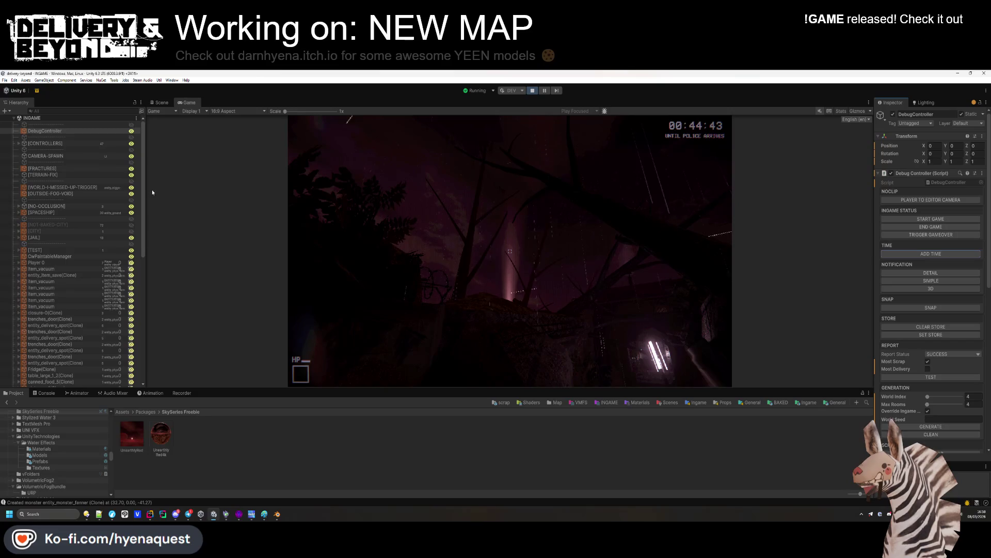
pyautogui.click(81, 146)
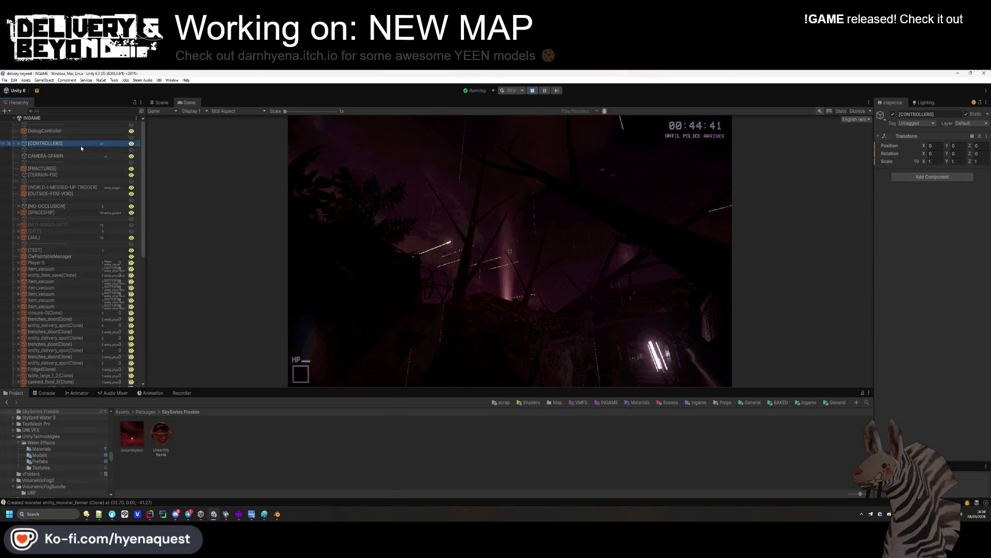
# Step: Walk through the door into the dark room and back outside to check the fog
pyautogui.click(501, 268)
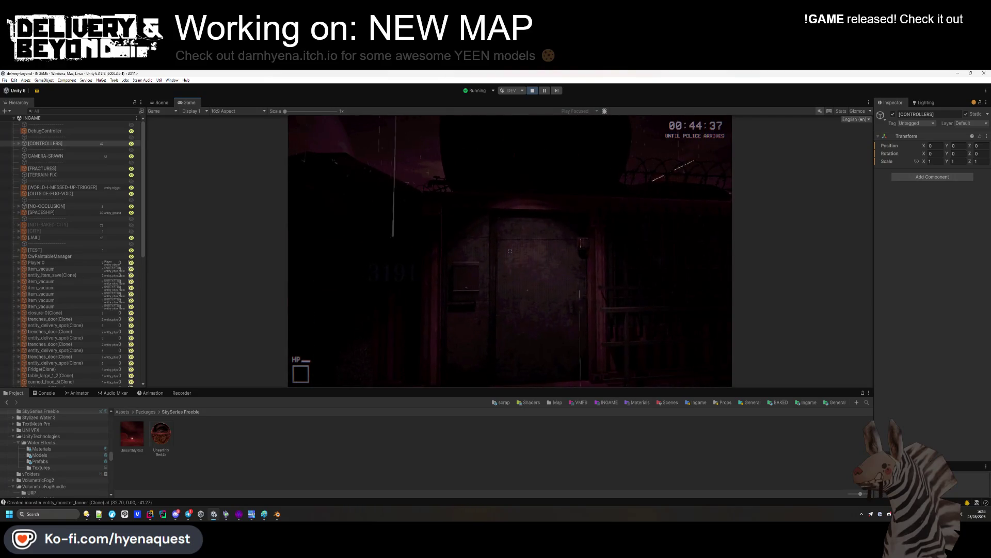
pyautogui.press('w')
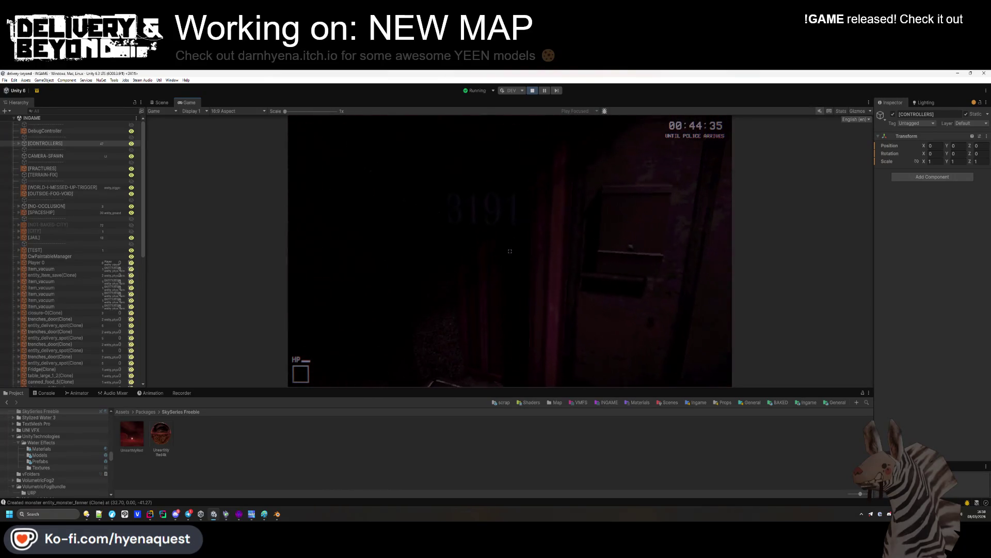
pyautogui.press('w')
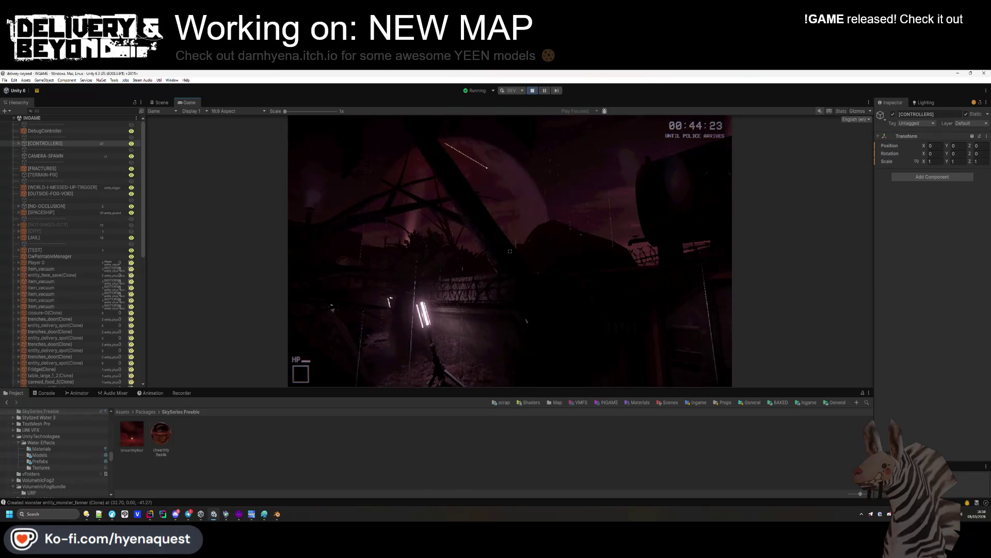
pyautogui.press('super')
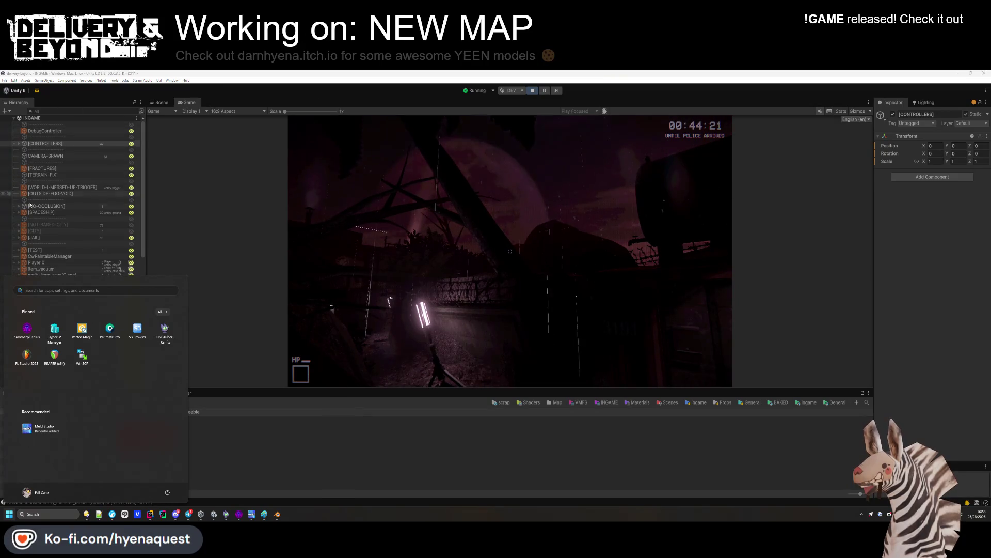
pyautogui.click(41, 213)
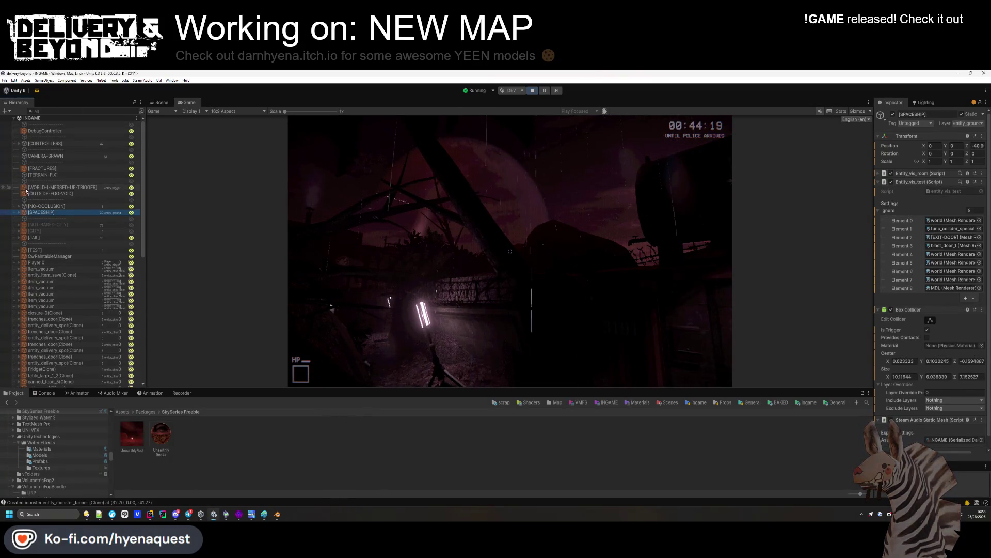
# Step: Select the [SUN] light under [CONTROLLERS] > IngameController and raise its intensity from 0.35 to 5
pyautogui.click(19, 144)
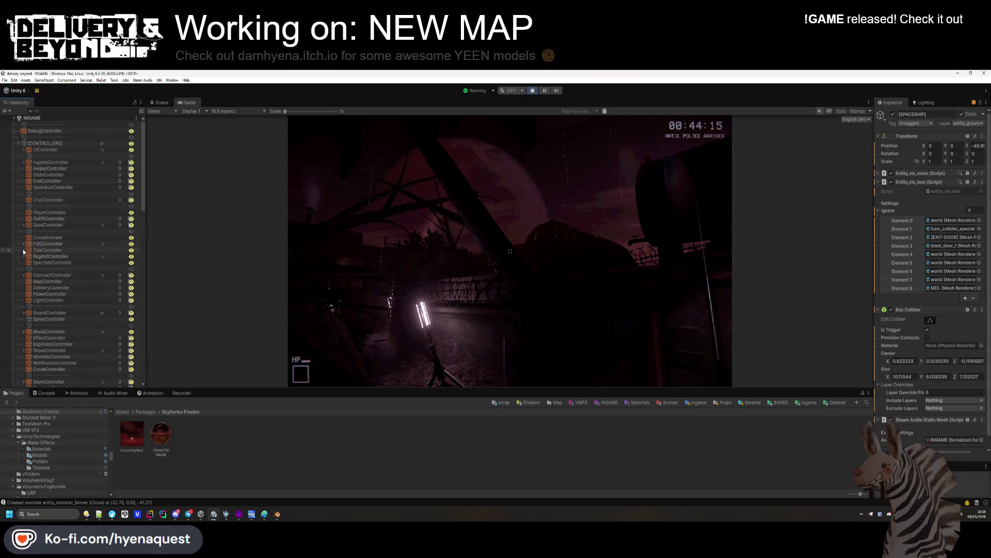
pyautogui.click(24, 150)
pyautogui.click(24, 181)
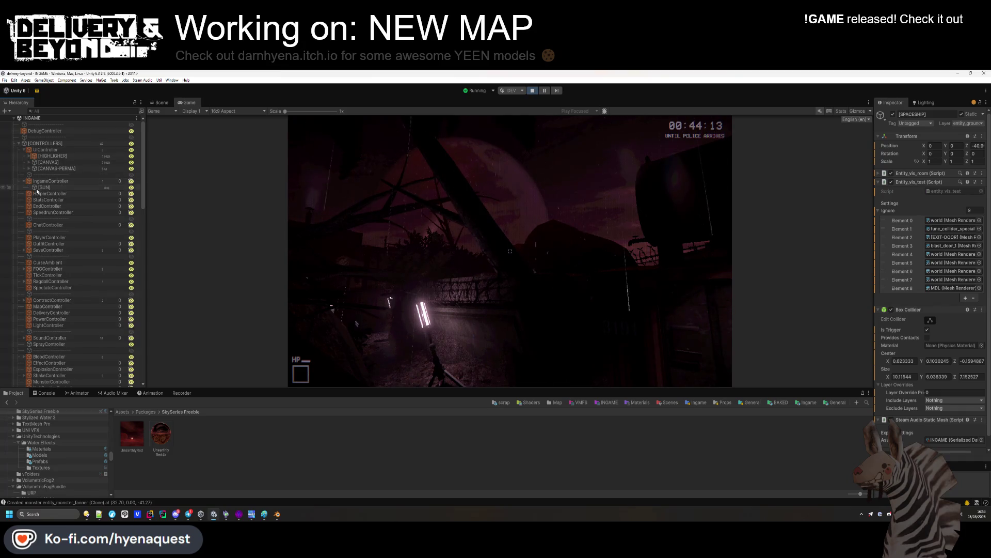
pyautogui.click(38, 187)
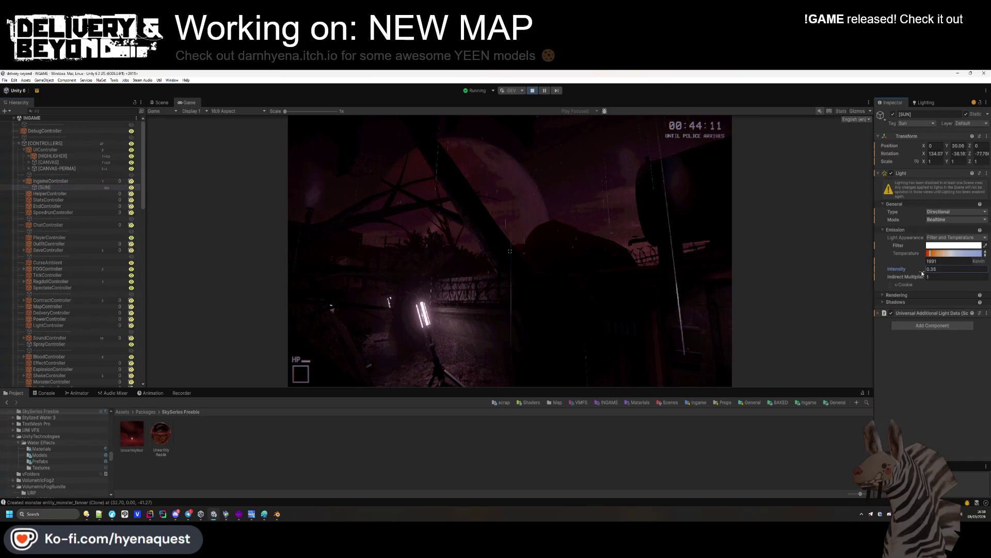
pyautogui.write('2.07')
pyautogui.press('Return')
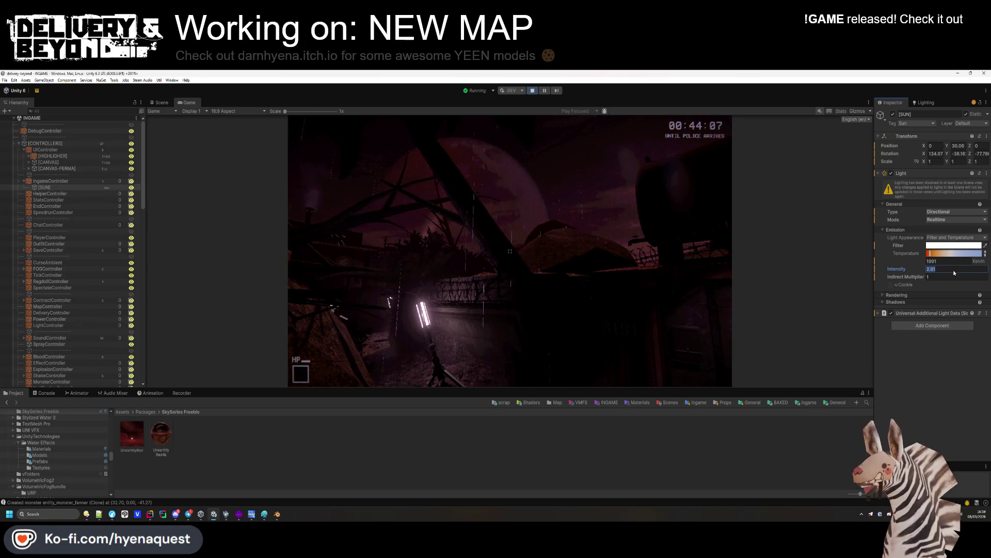
pyautogui.write('5')
pyautogui.write('0.24')
pyautogui.write('1')
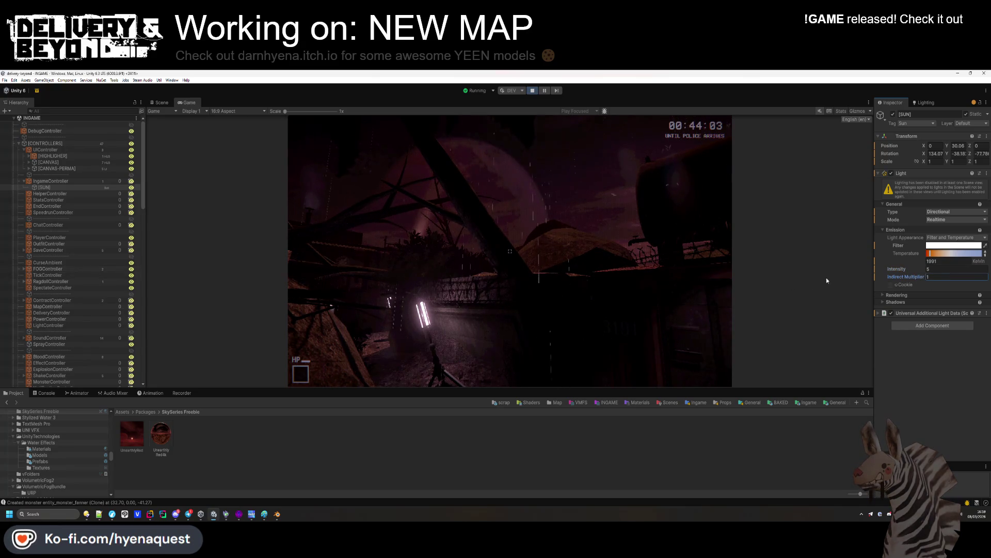
pyautogui.press('super')
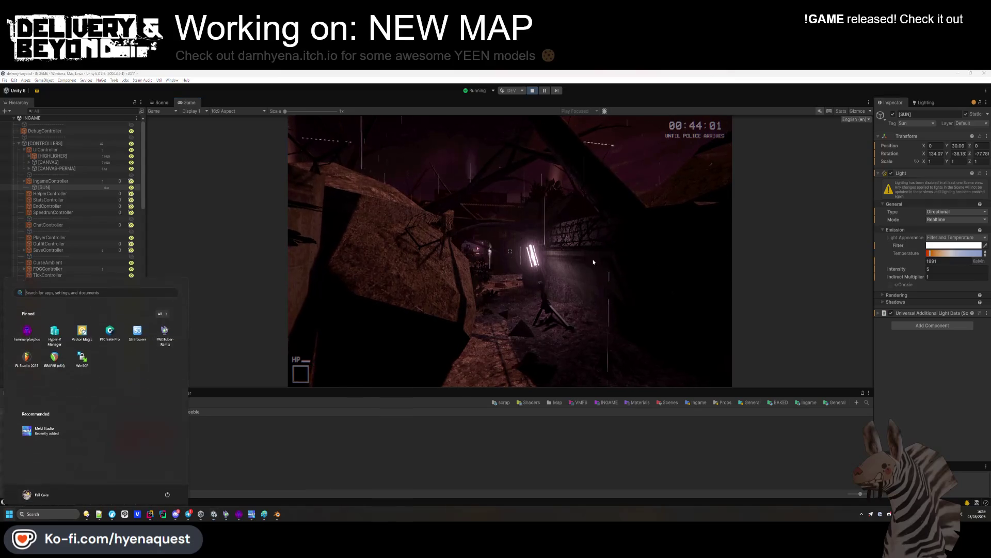
# Step: Lower the sun's temperature to 1500 K and tint its filter colour red
pyautogui.moveTo(934, 254); pyautogui.dragTo(923, 255)
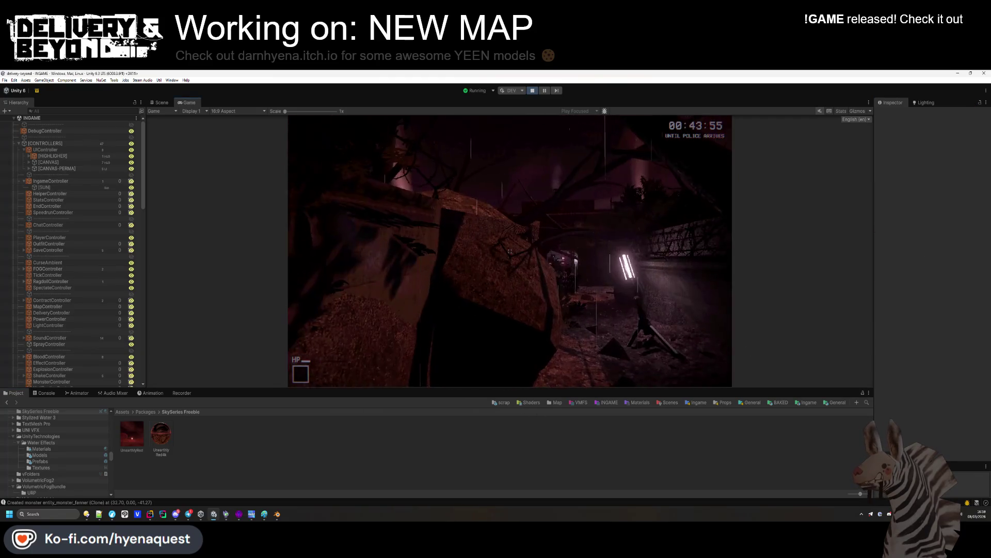
pyautogui.press('super')
pyautogui.press('super')
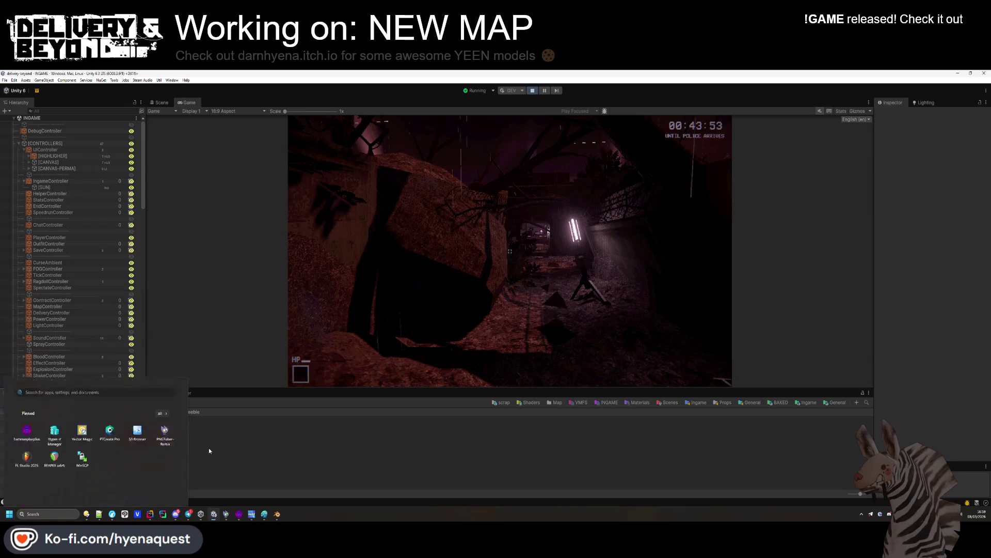
pyautogui.click(43, 188)
pyautogui.click(955, 245)
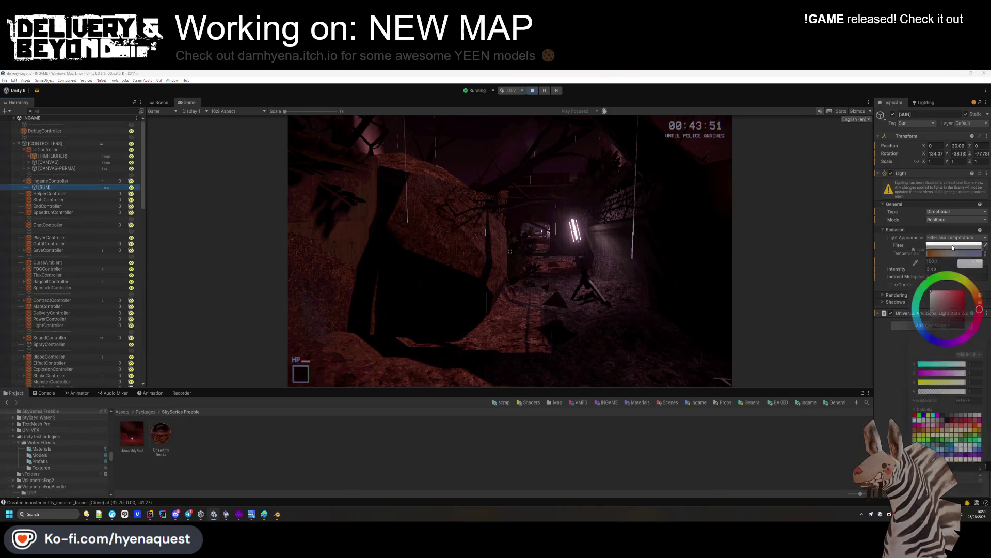
pyautogui.click(986, 240)
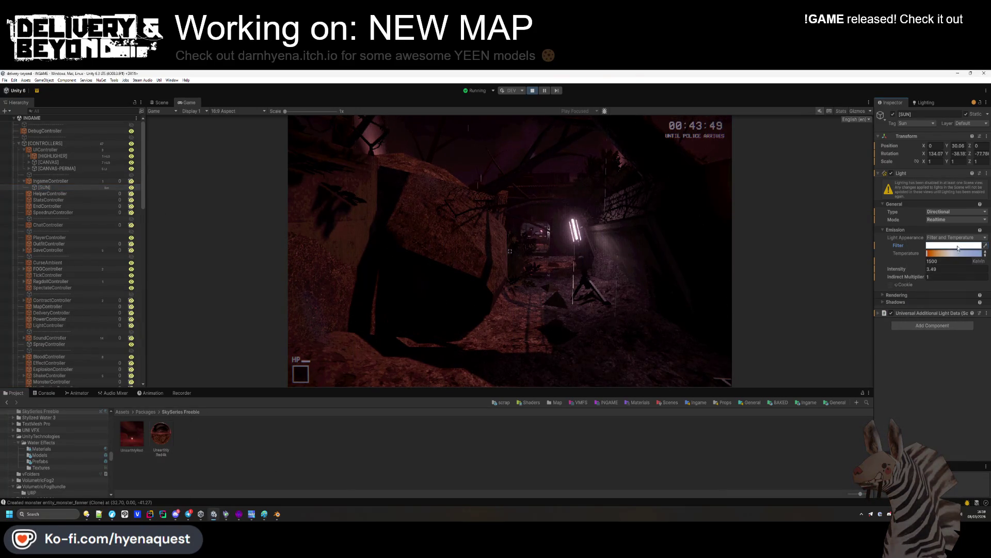
pyautogui.click(958, 247)
pyautogui.moveTo(955, 299)
pyautogui.mouseDown()
pyautogui.moveTo(984, 307)
pyautogui.moveTo(944, 290)
pyautogui.moveTo(931, 301)
pyautogui.moveTo(943, 299)
pyautogui.mouseUp()
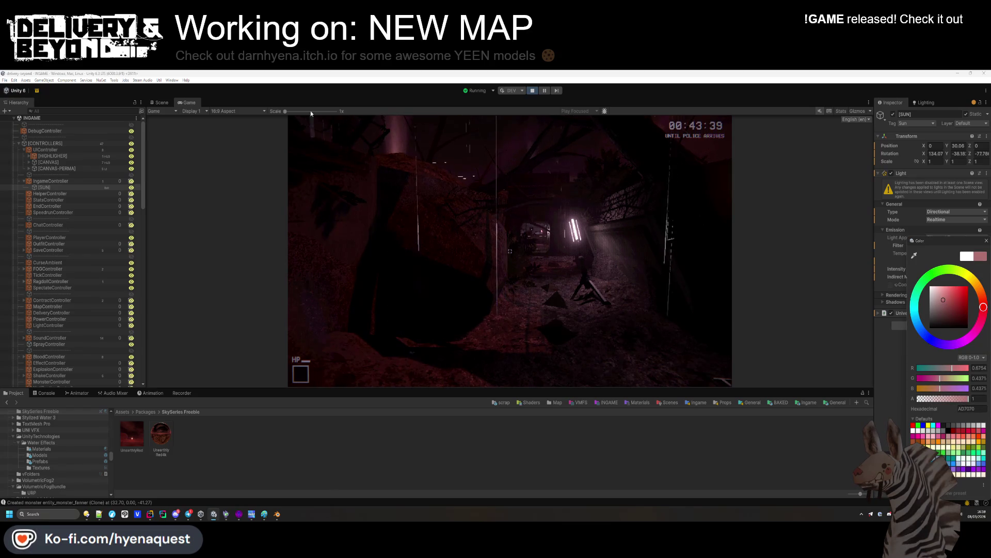
# Step: Switch to the Scene view and select the tripod lamp model up close
pyautogui.click(162, 103)
pyautogui.moveTo(761, 293)
pyautogui.mouseDown()
pyautogui.moveTo(790, 354)
pyautogui.moveTo(571, 237)
pyautogui.mouseUp()
pyautogui.click(461, 186)
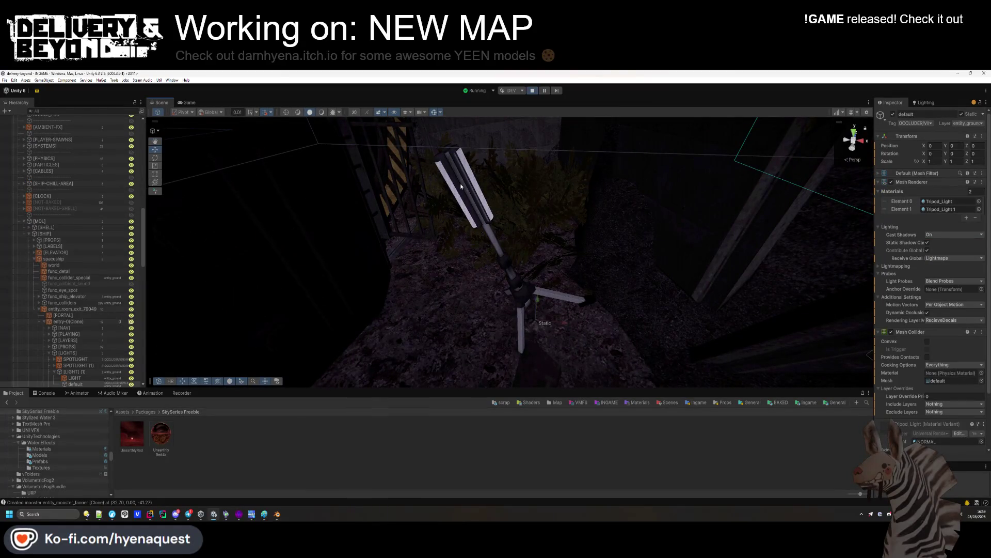
# Step: Select the tripod's LIGHT object, return to the Game view, and view the Environment lighting and fog settings
pyautogui.click(88, 377)
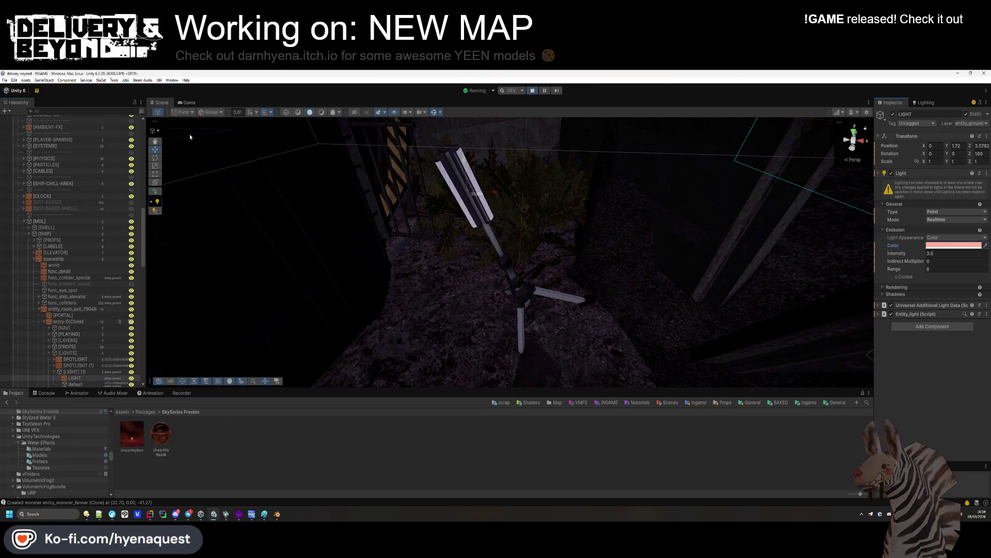
pyautogui.click(189, 104)
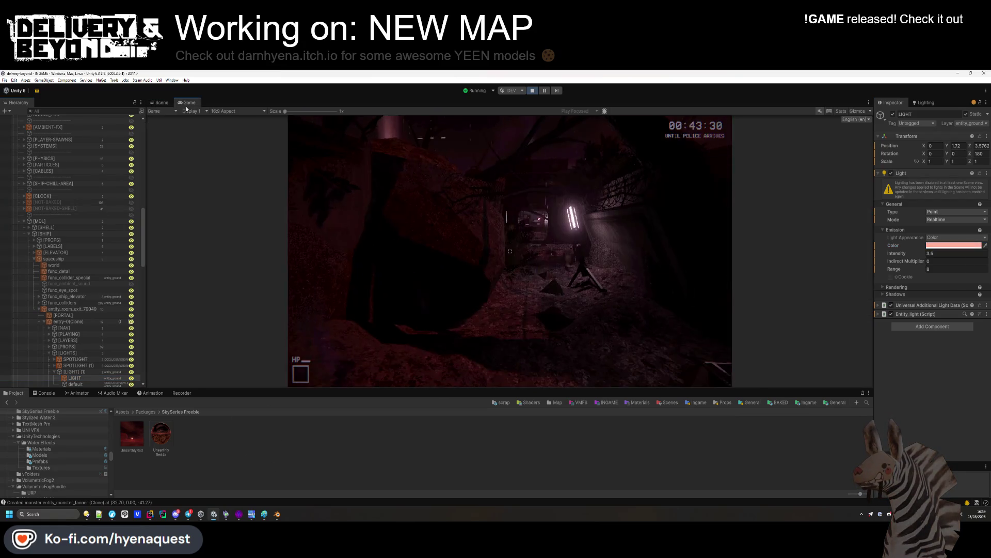
pyautogui.click(924, 102)
pyautogui.click(929, 154)
pyautogui.click(49, 119)
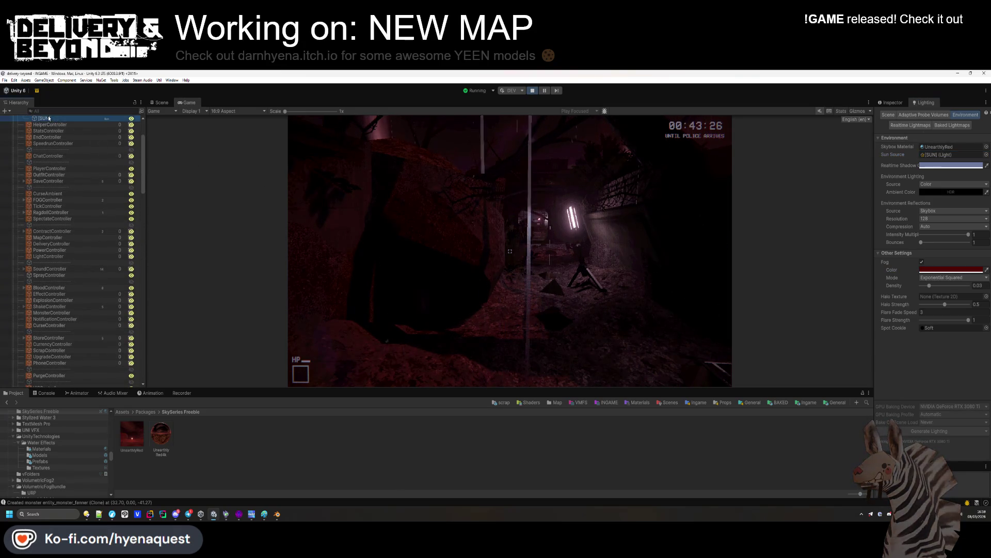
# Step: Set the sun's light appearance to Color and lower its intensity to 1.52
pyautogui.click(896, 103)
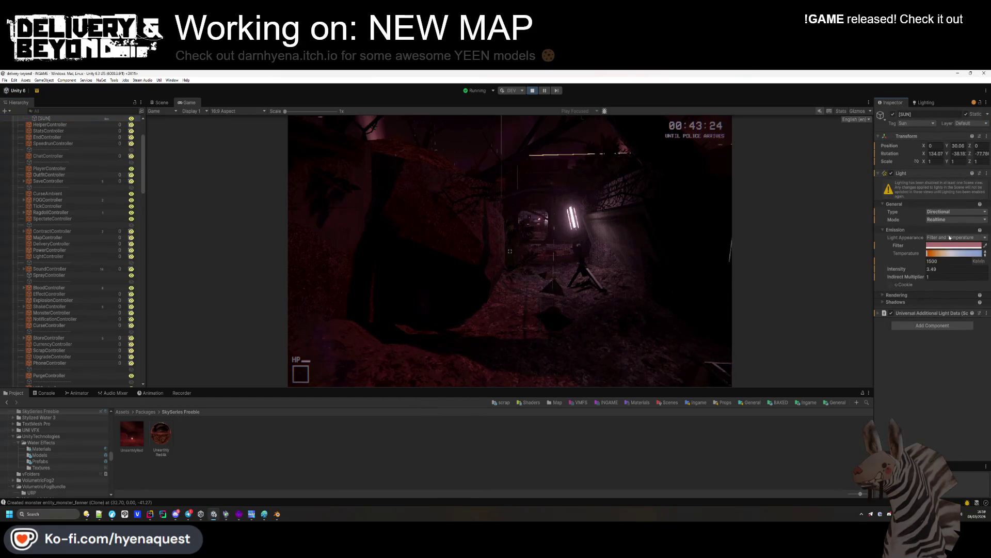
pyautogui.click(951, 238)
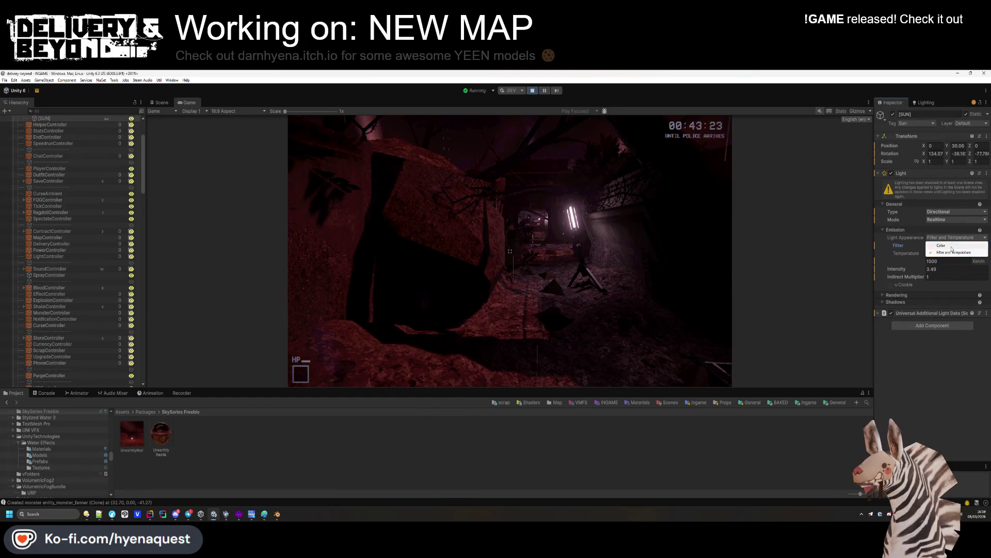
pyautogui.click(941, 245)
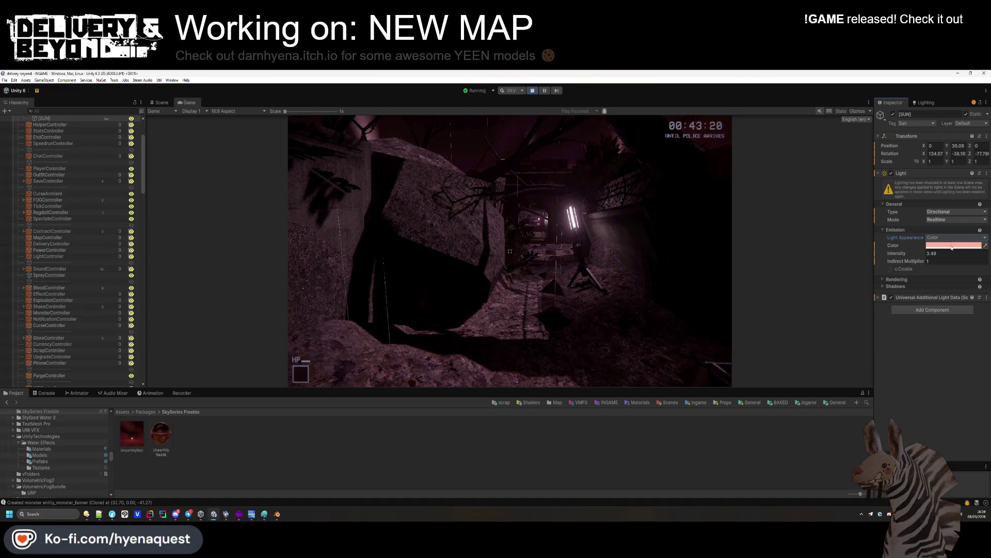
pyautogui.press('super')
pyautogui.moveTo(901, 253); pyautogui.dragTo(884, 262)
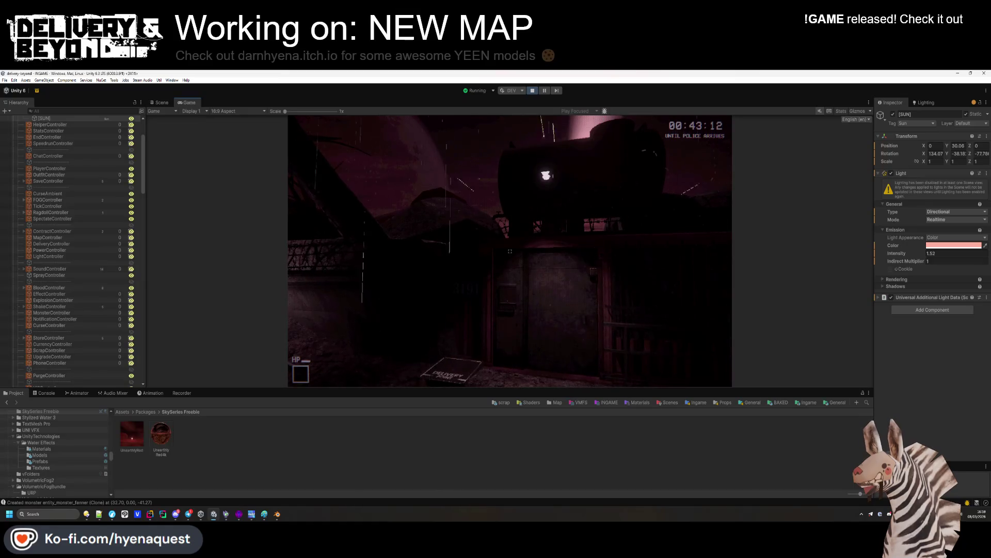
pyautogui.press('super')
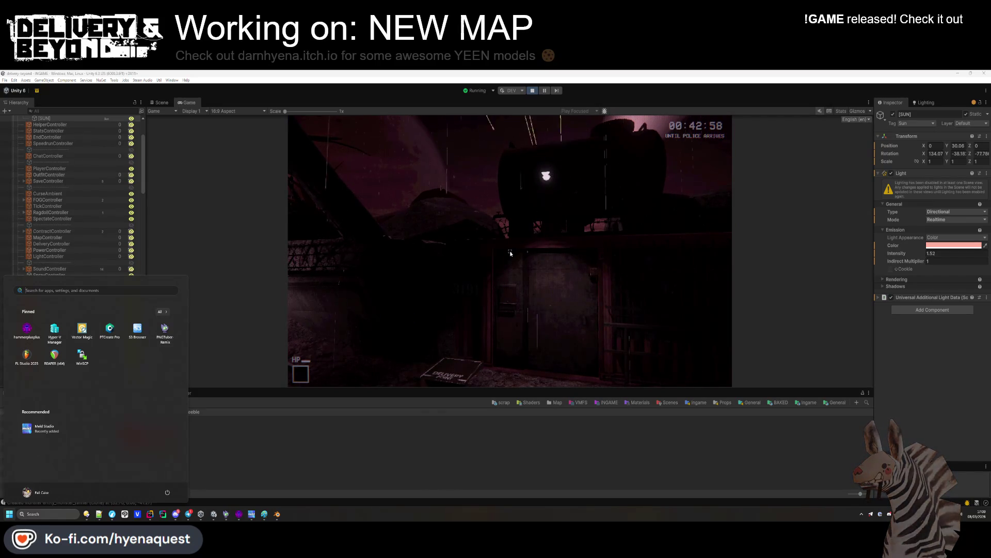
# Step: Look around the running game, then reopen the Environment lighting and fog settings
pyautogui.click(510, 253)
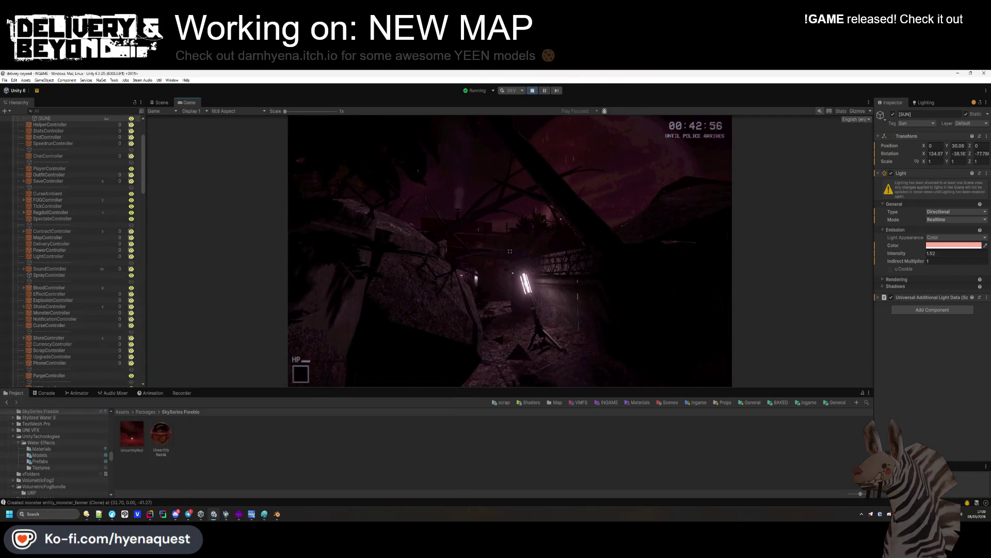
pyautogui.press('super')
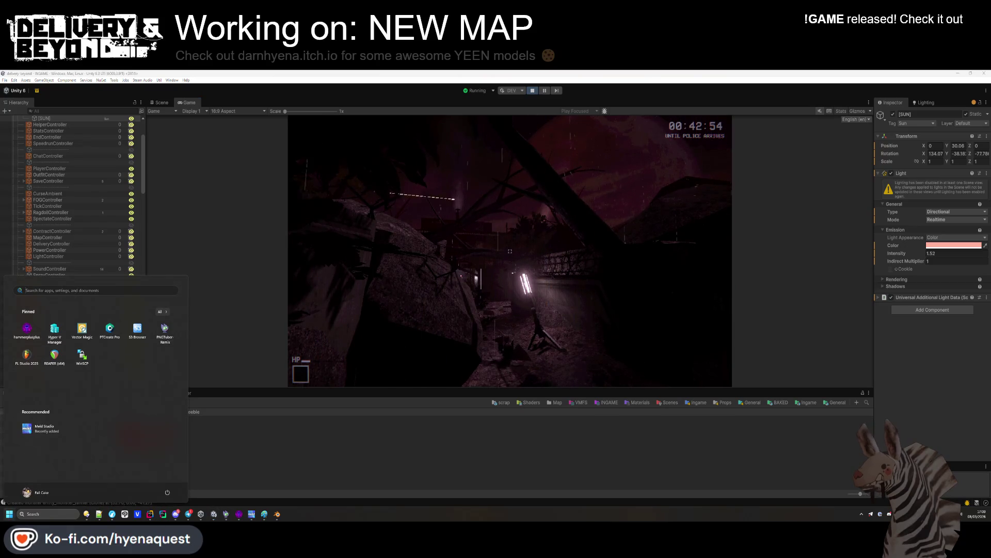
pyautogui.press('Escape')
pyautogui.click(925, 102)
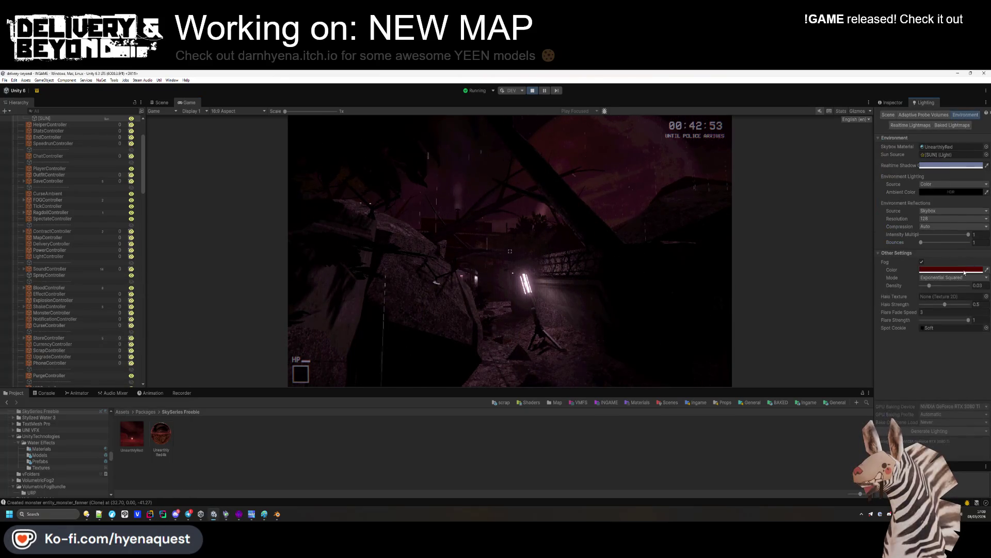
# Step: Make the fog pink at density 0.022, trying Exponential before reverting to Exponential Squared
pyautogui.click(970, 282)
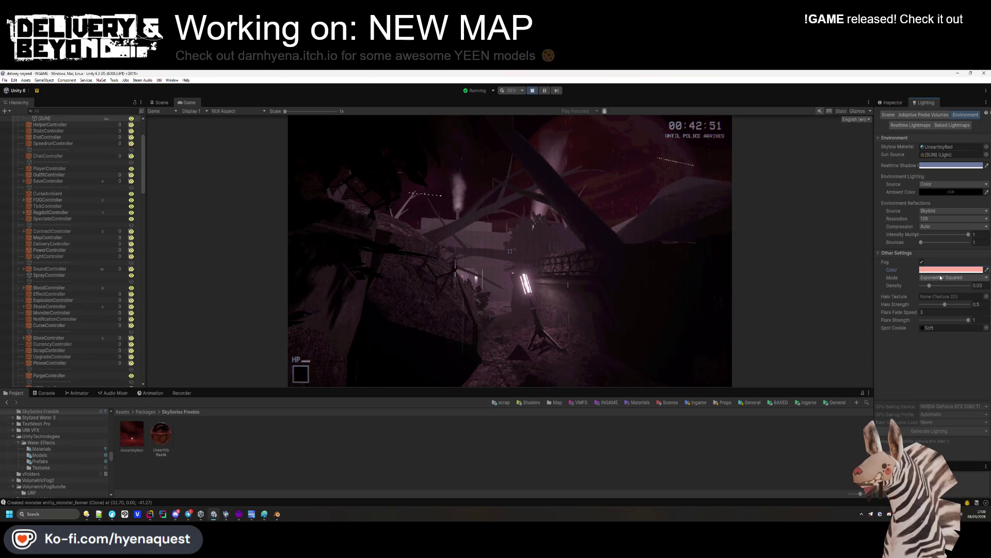
pyautogui.moveTo(930, 288); pyautogui.dragTo(928, 287)
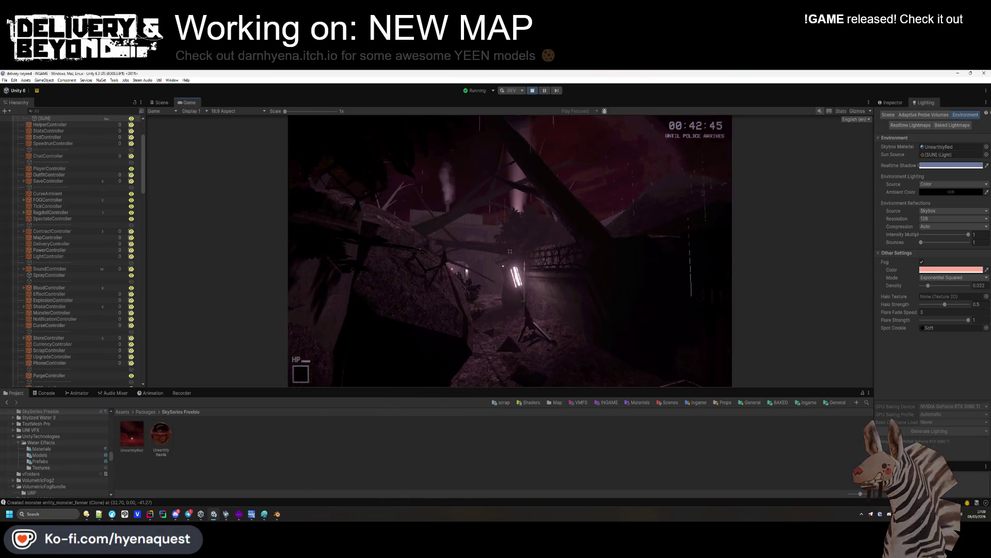
pyautogui.press('super')
pyautogui.click(931, 277)
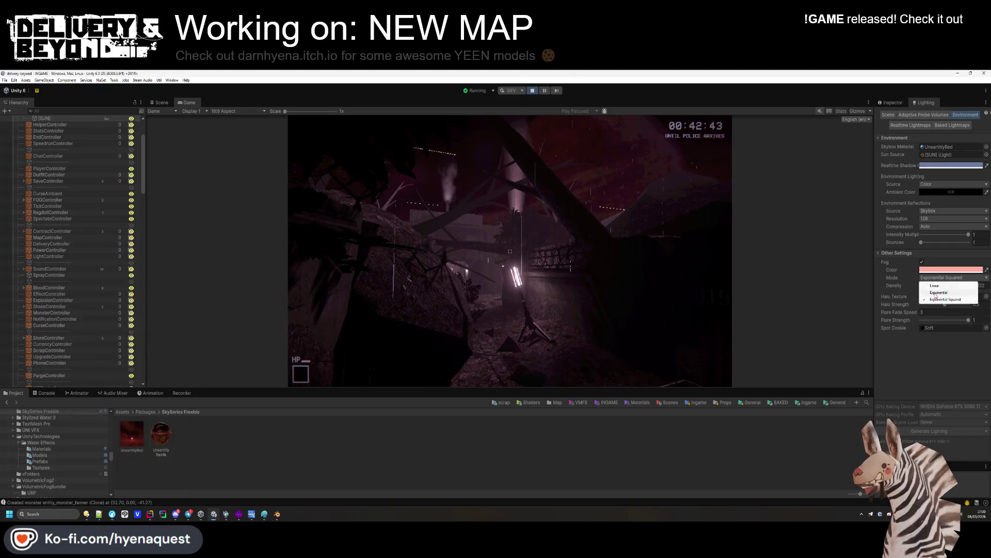
pyautogui.click(931, 294)
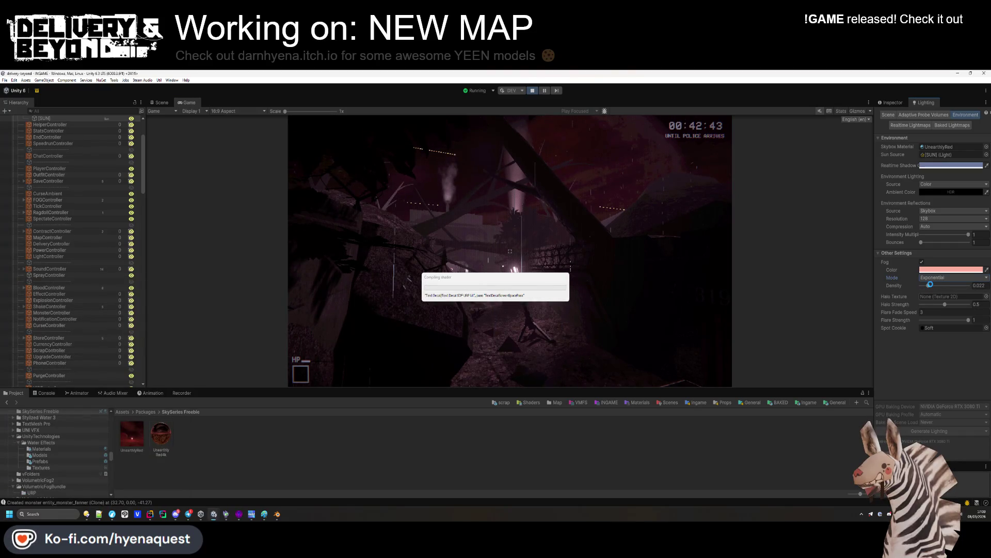
pyautogui.click(935, 277)
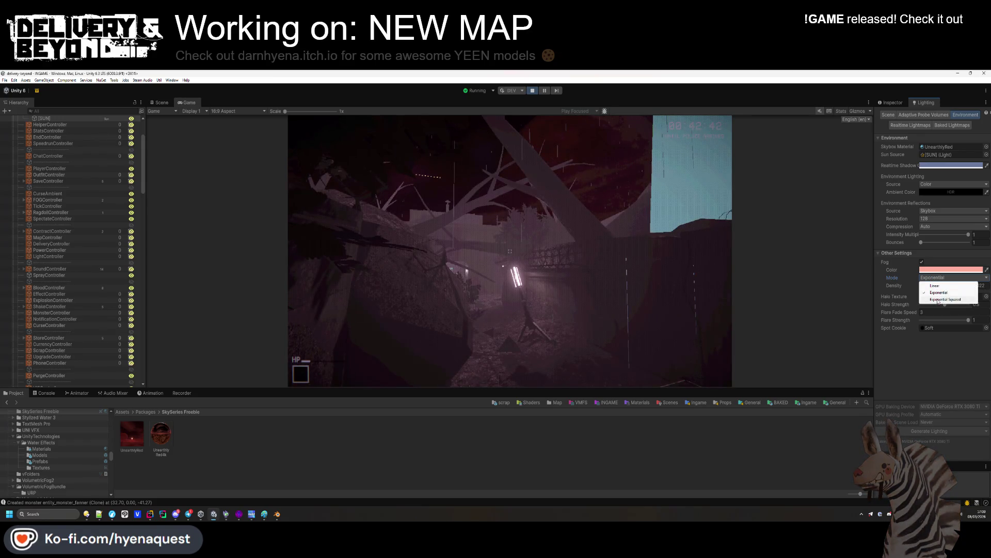
pyautogui.click(937, 299)
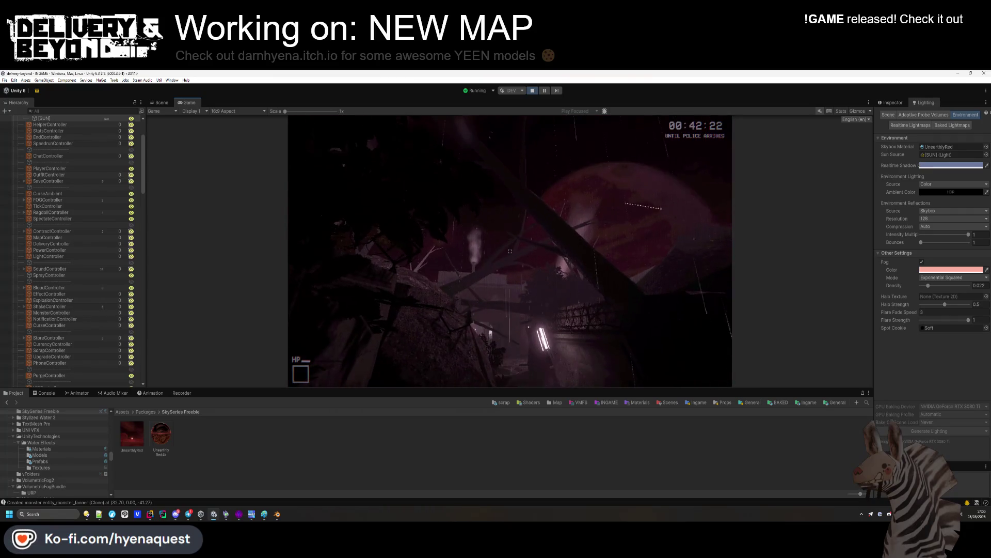
pyautogui.press('super')
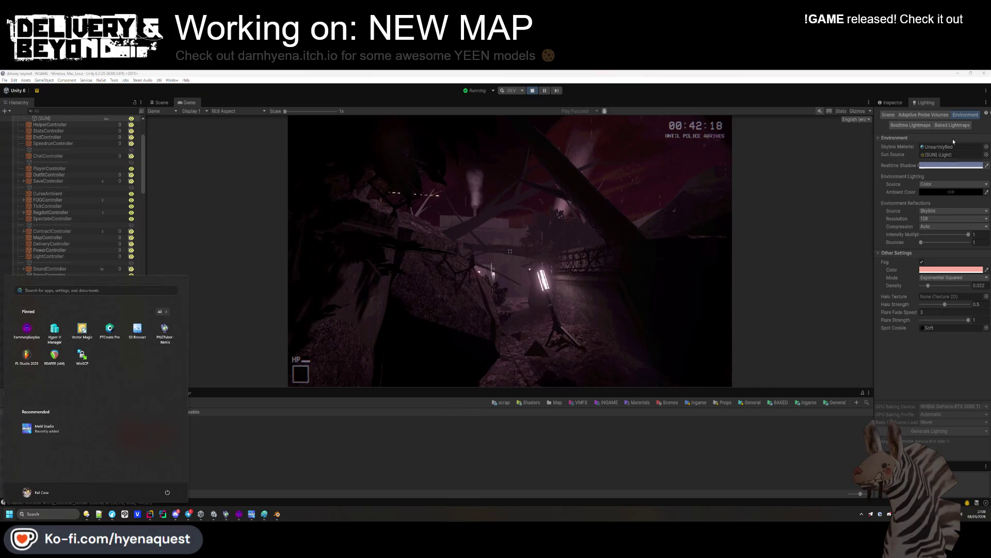
# Step: Paste the sun's intensity 1.52 into a new Notepad++ note
pyautogui.click(897, 105)
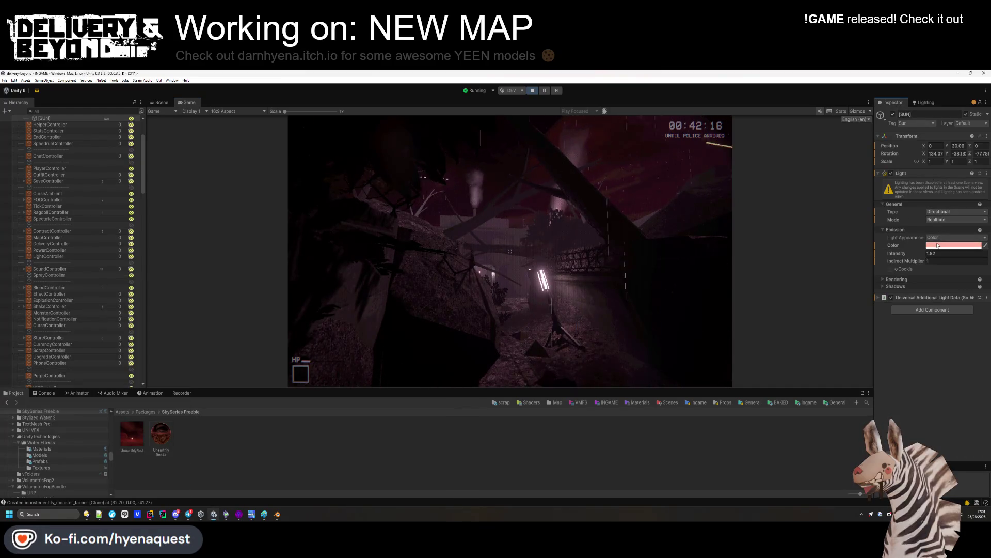
pyautogui.click(936, 253)
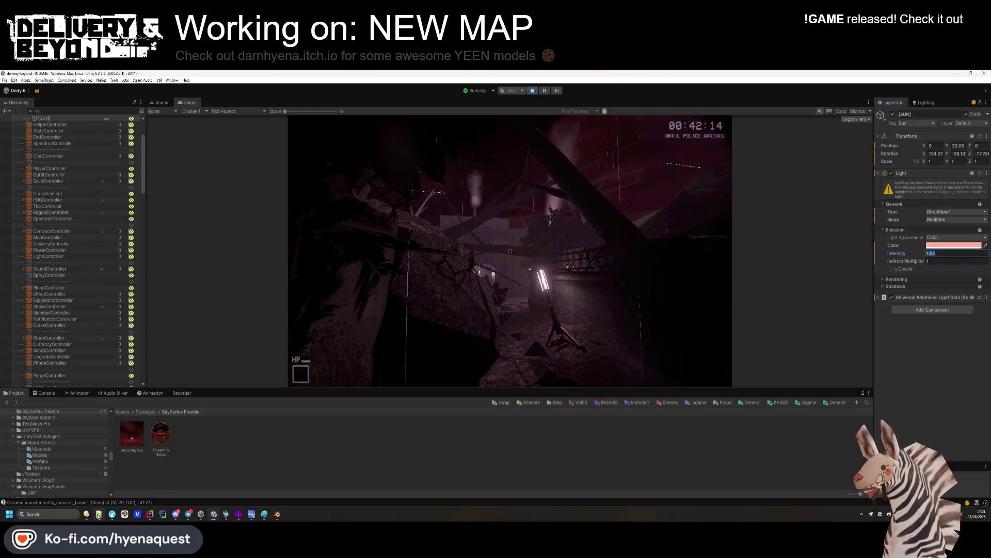
pyautogui.click(98, 515)
pyautogui.doubleClick(515, 183)
pyautogui.write('1.52')
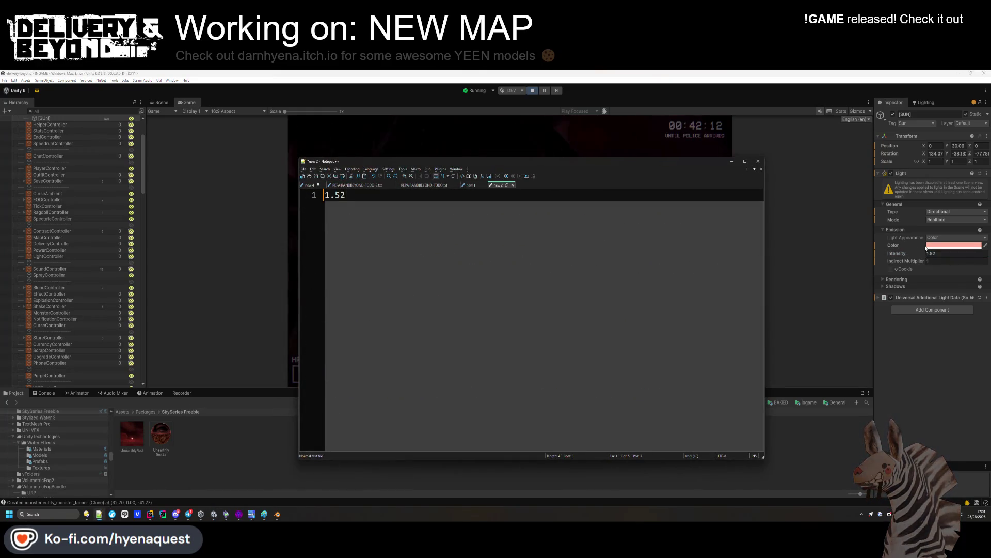
# Step: Copy the sun's colour hex code and paste it on a new line of the note
pyautogui.rightClick(926, 248)
pyautogui.click(893, 253)
pyautogui.hotkey('alt', 'Tab')
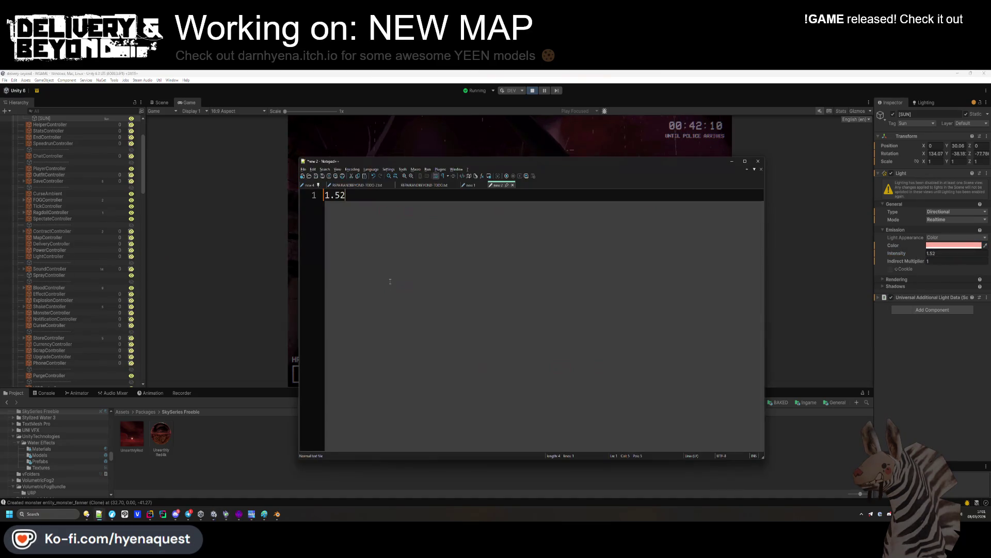
pyautogui.press('Return')
pyautogui.write('#FFAF9D')
# Step: Switch to Rider and close all open code files
pyautogui.click(290, 459)
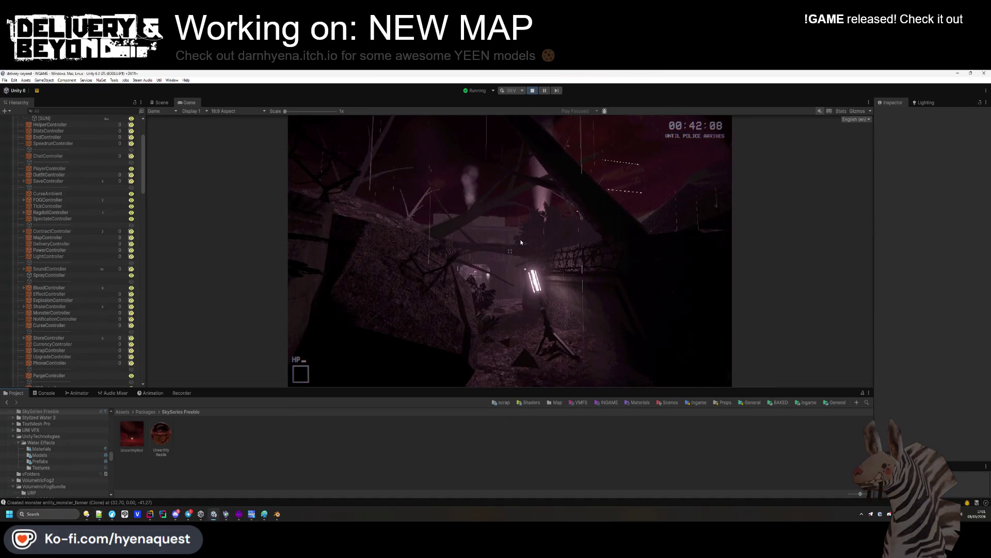
pyautogui.hotkey('alt', 'Tab')
pyautogui.hotkey('ctrl', 'F4')
pyautogui.hotkey('ctrl', 'F4')
pyautogui.hotkey('ctrl', 'F4')
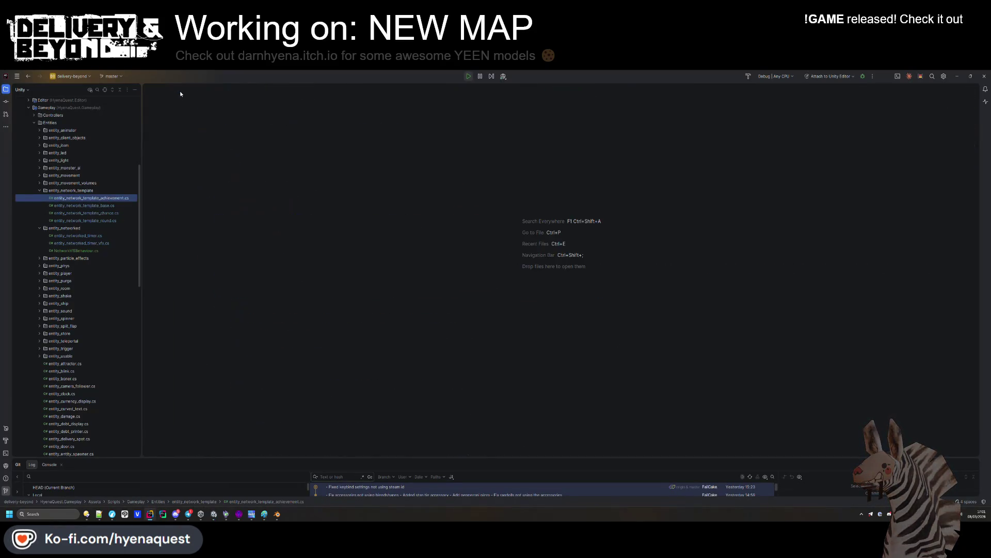
# Step: Search Everywhere for musicVolume to open WorldSettings.cs and jump to the SunSettings struct
pyautogui.press('F1')
pyautogui.write('musicVolume')
pyautogui.press('Return')
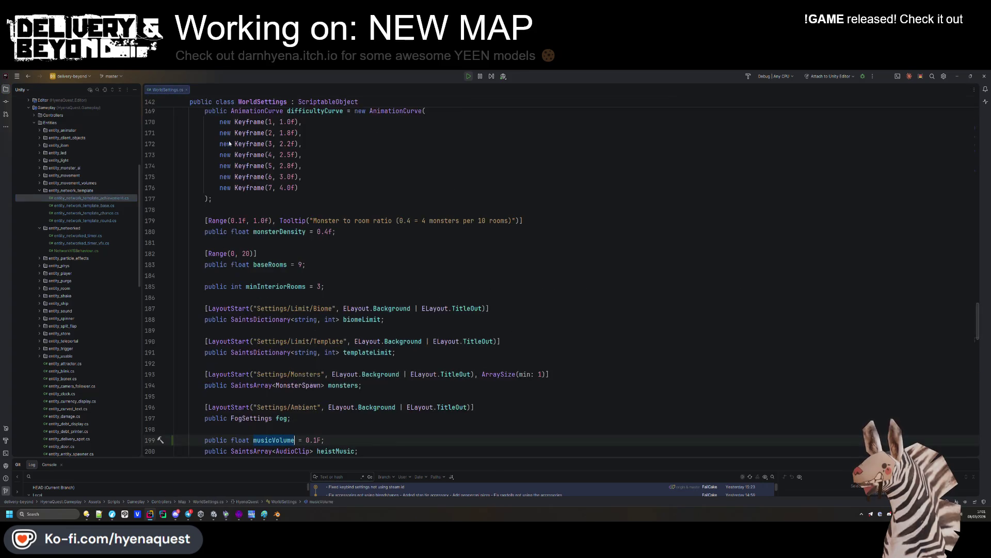
pyautogui.scroll(-8, 345, 255)
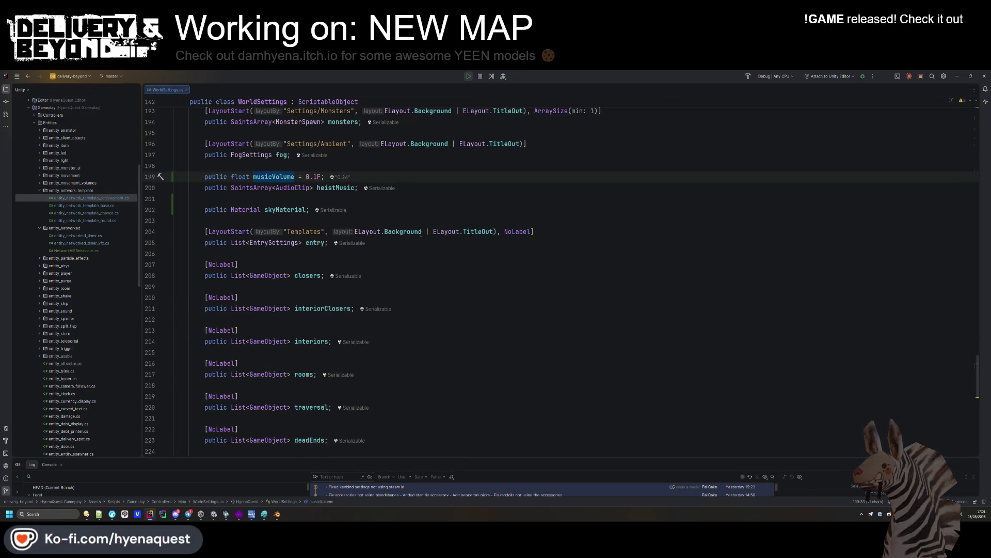
pyautogui.scroll(-5, 420, 233)
pyautogui.scroll(20, 347, 278)
pyautogui.scroll(20, 347, 278)
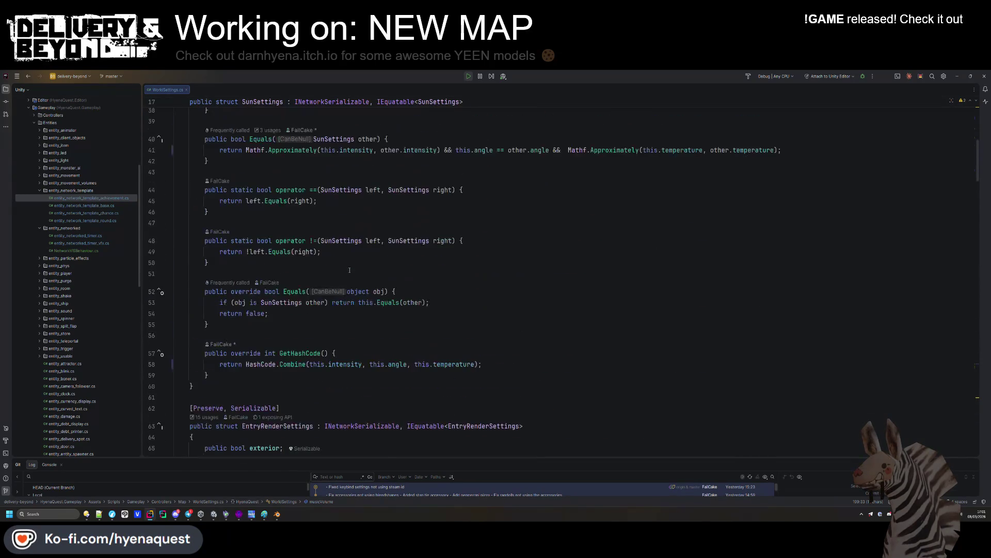
pyautogui.scroll(-5, 349, 270)
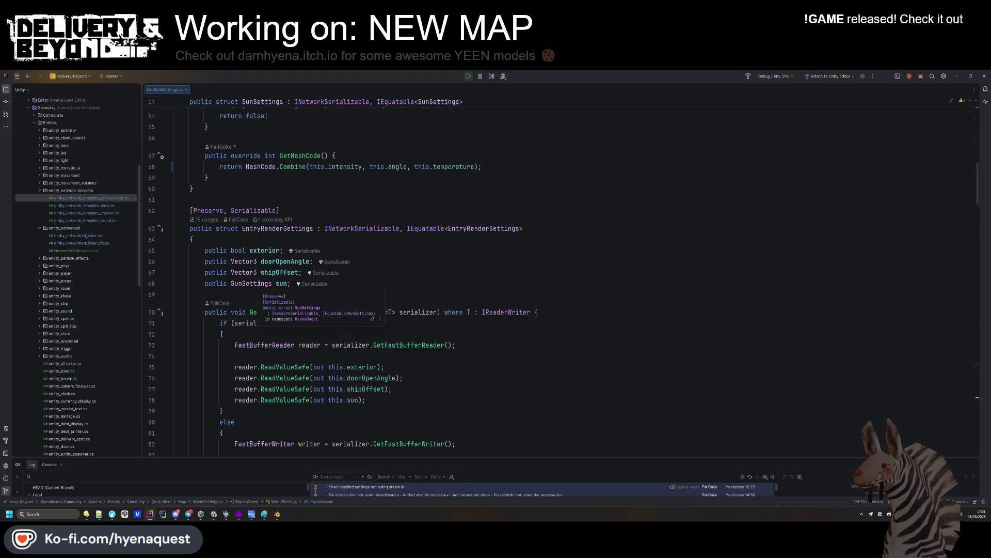
pyautogui.keyDown('ctrl'); pyautogui.click(259, 284); pyautogui.keyUp('ctrl')
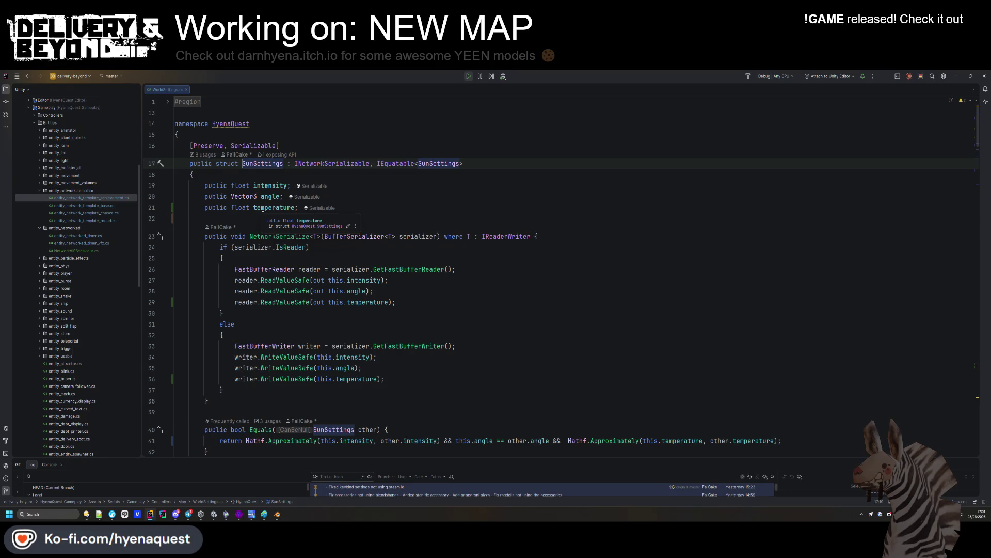
# Step: Add a public Color color field to SunSettings, discarding the useTemperature attempt
pyautogui.click(359, 209)
pyautogui.press('Return')
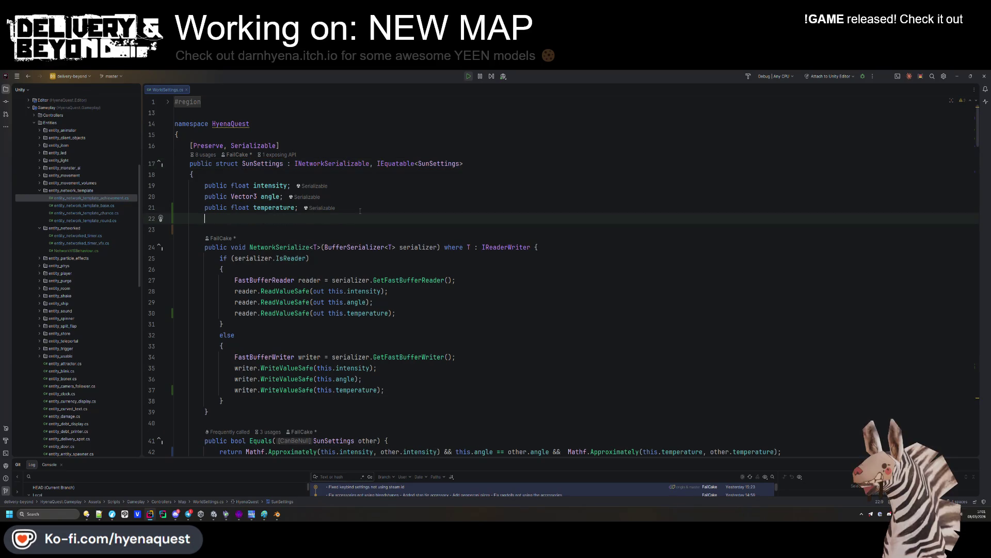
pyautogui.write('public bool ')
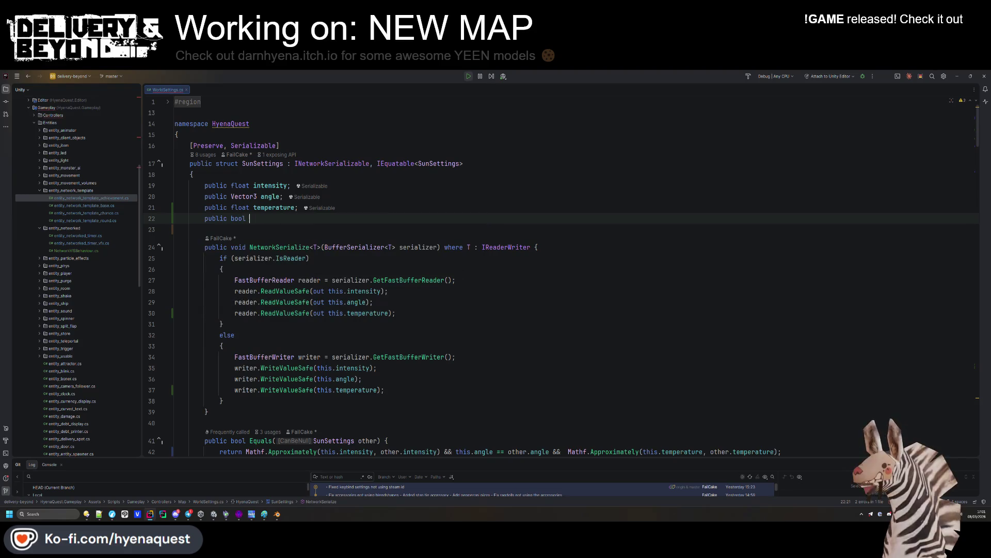
pyautogui.write('useTemperature;')
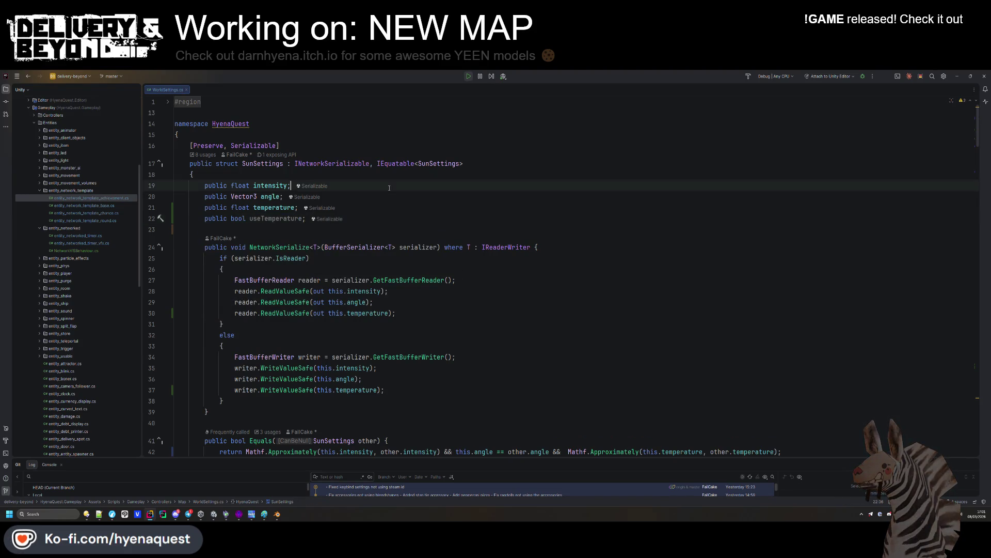
pyautogui.click(406, 196)
pyautogui.press('Return')
pyautogui.click(406, 229)
pyautogui.hotkey('ctrl', 'x')
pyautogui.press('Return')
pyautogui.write('public ')
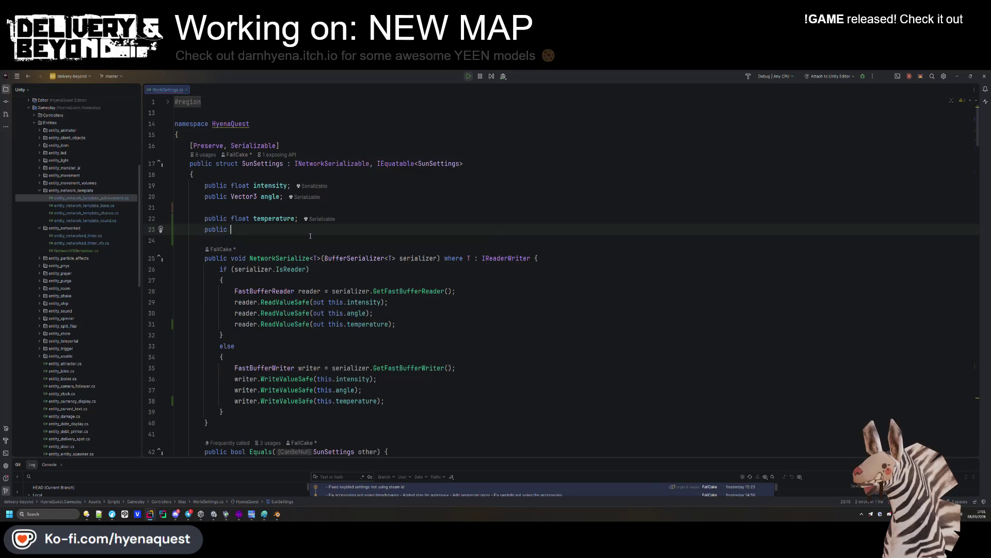
pyautogui.write('Color')
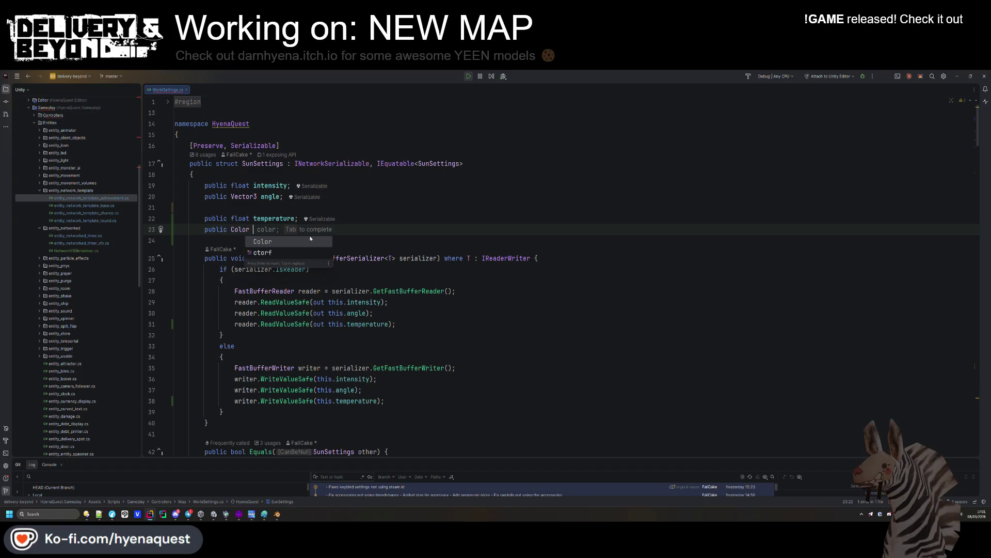
pyautogui.press('Tab')
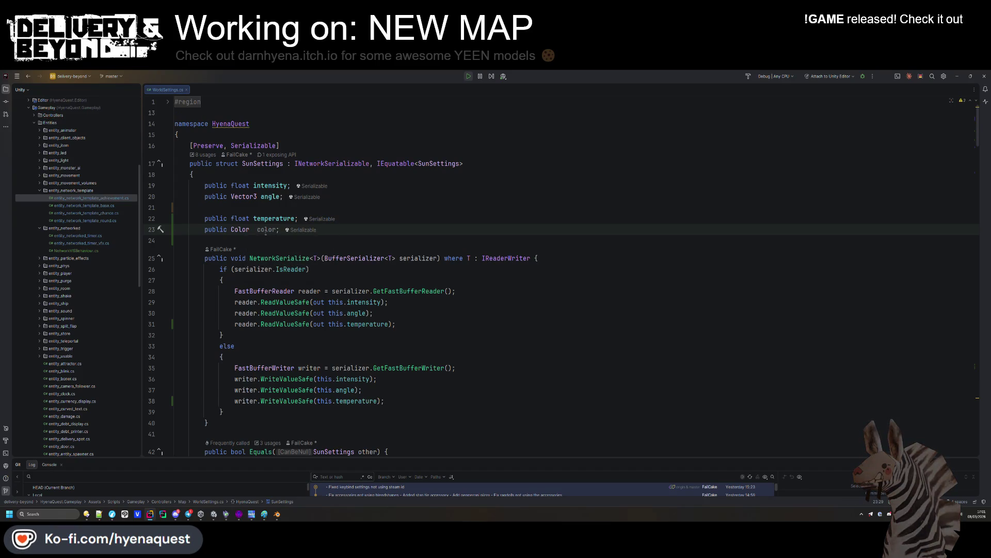
# Step: Duplicate the reader and writer temperature lines in NetworkSerialize as color lines
pyautogui.tripleClick(416, 321)
pyautogui.hotkey('ctrl', 'd')
pyautogui.doubleClick(368, 335)
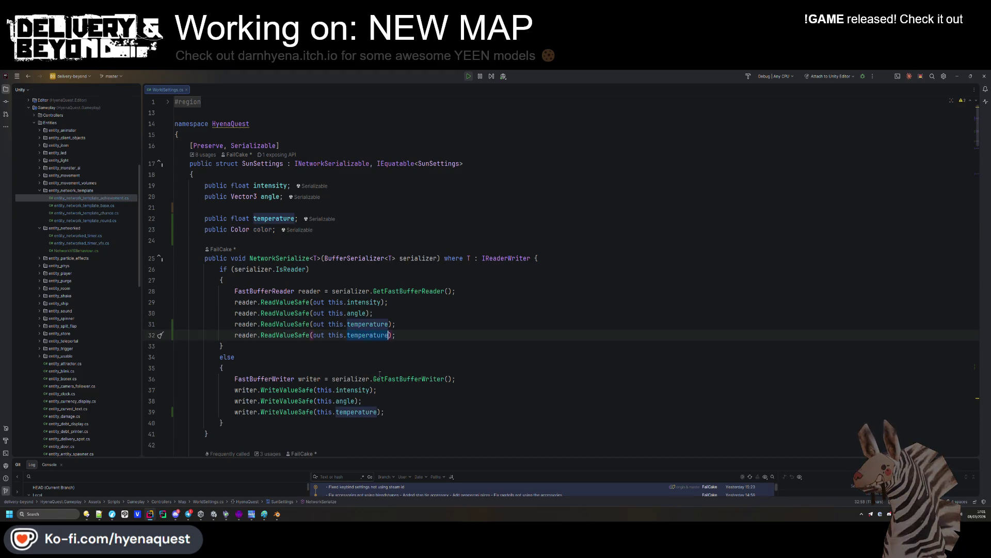
pyautogui.write('color')
pyautogui.click(392, 412)
pyautogui.hotkey('ctrl', 'd')
pyautogui.doubleClick(356, 422)
pyautogui.write('color')
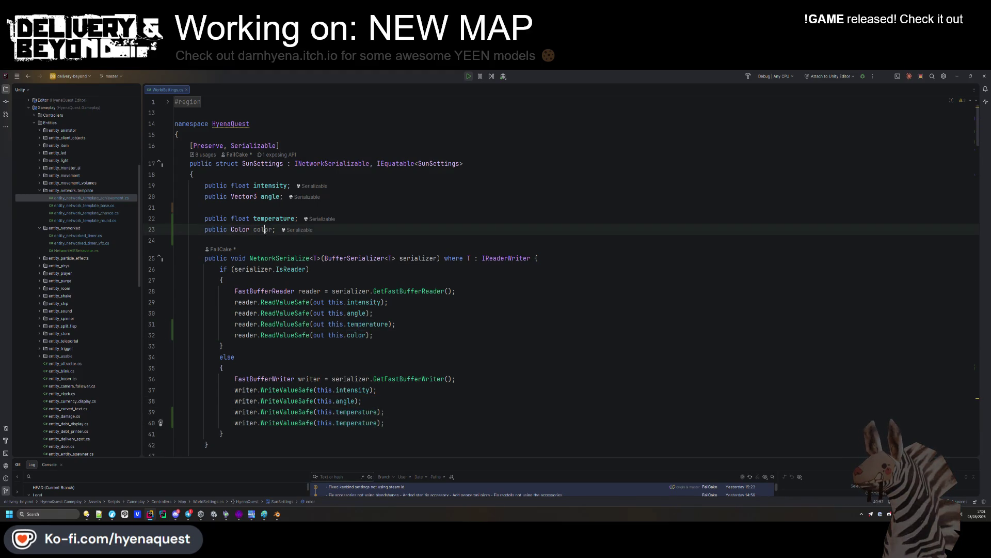
pyautogui.click(363, 400)
# Step: Delete the temperature field and its reader and writer serialization lines
pyautogui.scroll(-5, 391, 295)
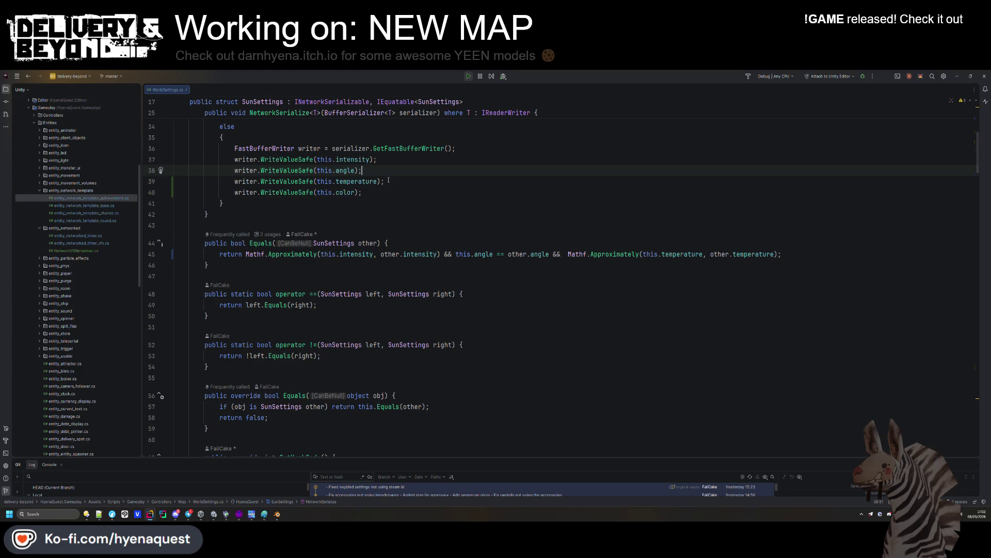
pyautogui.scroll(5, 403, 215)
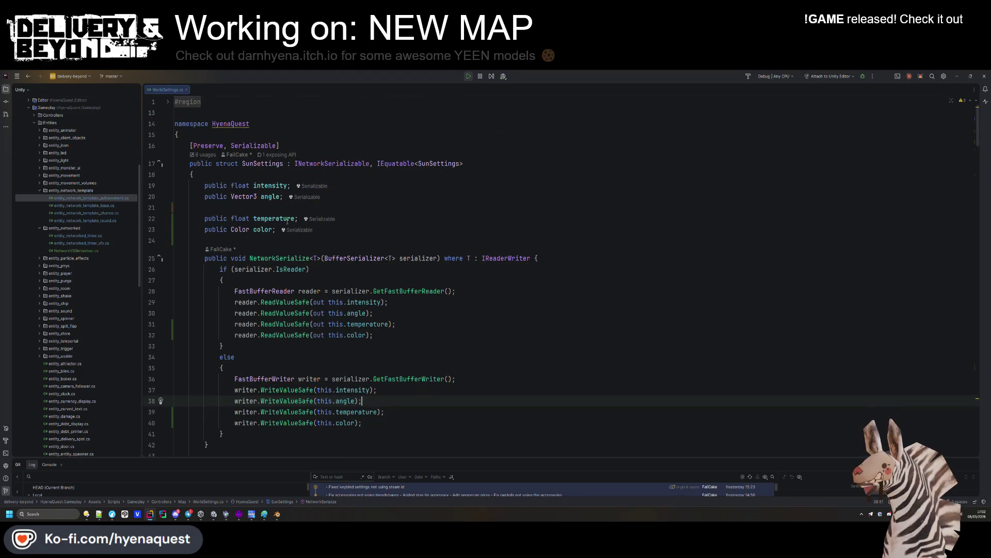
pyautogui.click(405, 208)
pyautogui.hotkey('shift', 'Home')
pyautogui.press('BackSpace')
pyautogui.press('BackSpace')
pyautogui.tripleClick(392, 302)
pyautogui.press('BackSpace')
pyautogui.click(399, 370)
pyautogui.hotkey('shift', 'Down')
# Step: Make Equals compare this.color == other.color instead of temperature
pyautogui.press('BackSpace')
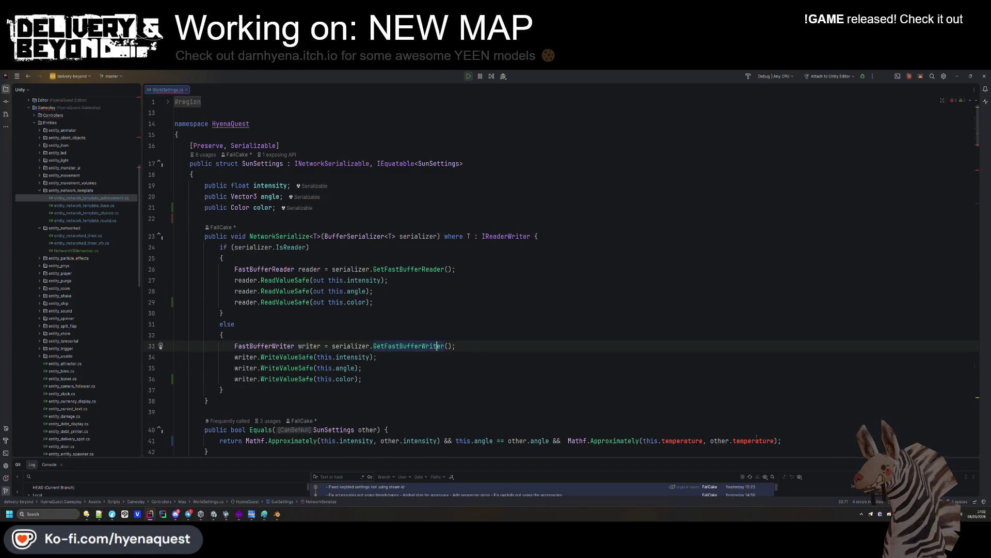
pyautogui.moveTo(781, 440); pyautogui.dragTo(562, 441)
pyautogui.press('BackSpace')
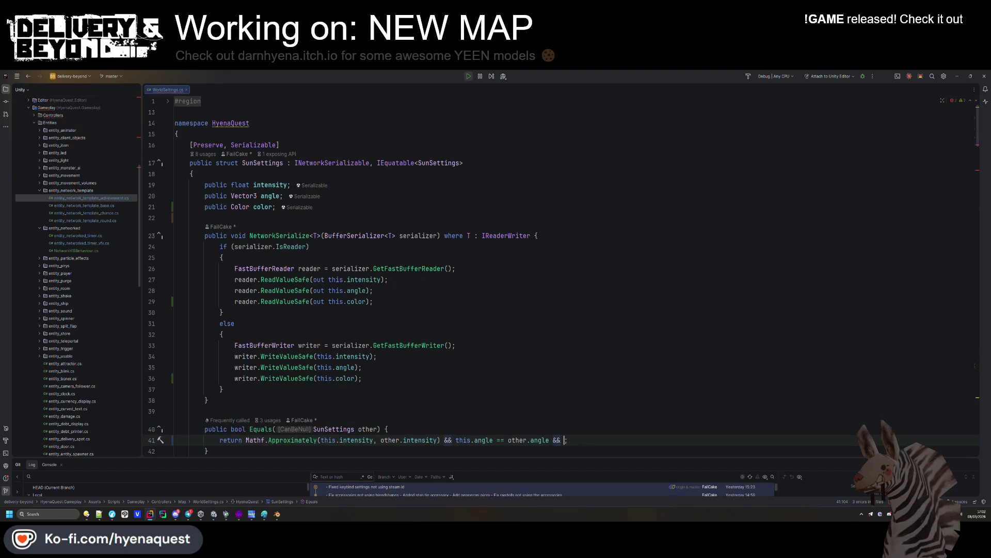
pyautogui.write('this.co')
pyautogui.press('Return')
pyautogui.write('== other.color')
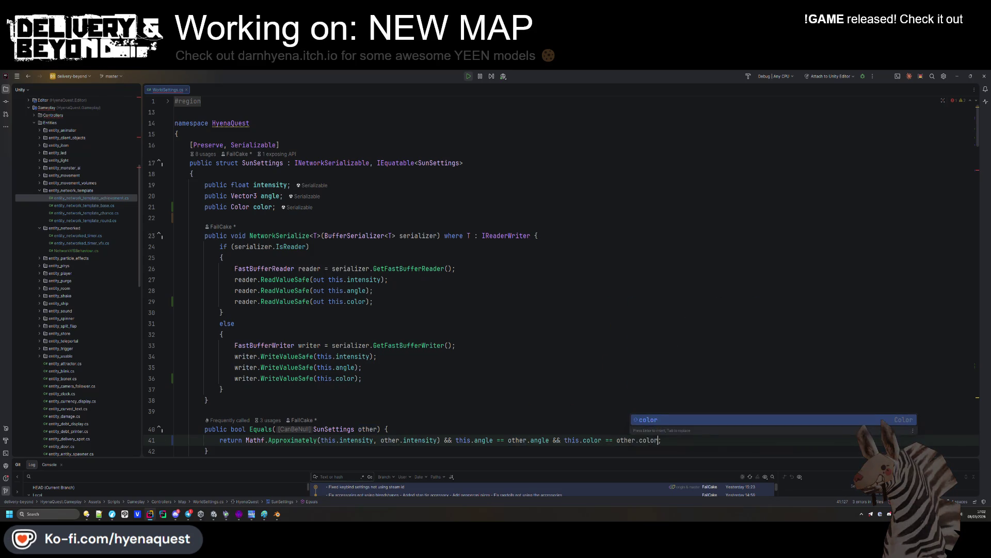
pyautogui.click(372, 378)
# Step: Replace temperature with color in GetHashCode
pyautogui.scroll(-5, 341, 314)
pyautogui.click(457, 424)
pyautogui.doubleClick(458, 424)
pyautogui.write('col')
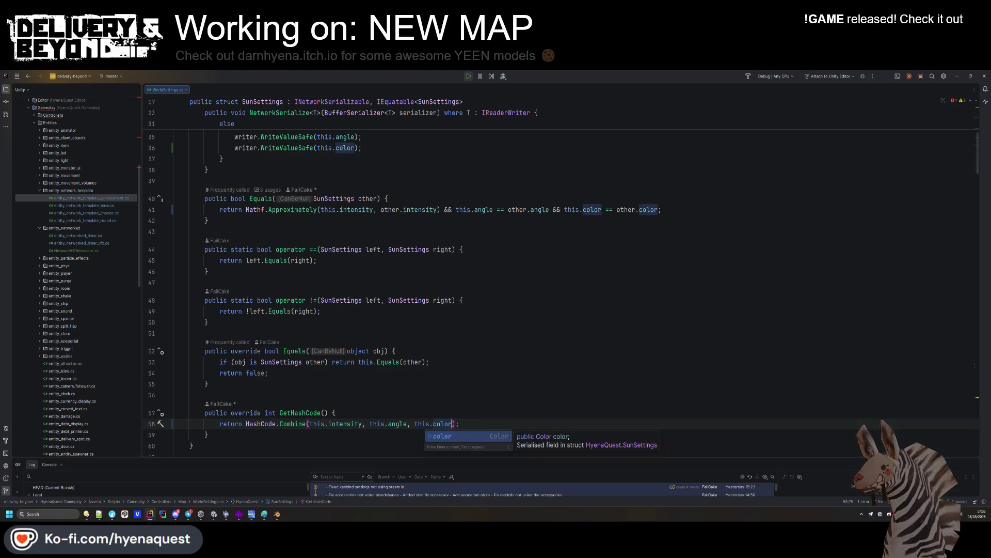
pyautogui.press('Return')
pyautogui.scroll(-6, 397, 301)
pyautogui.scroll(-5, 396, 301)
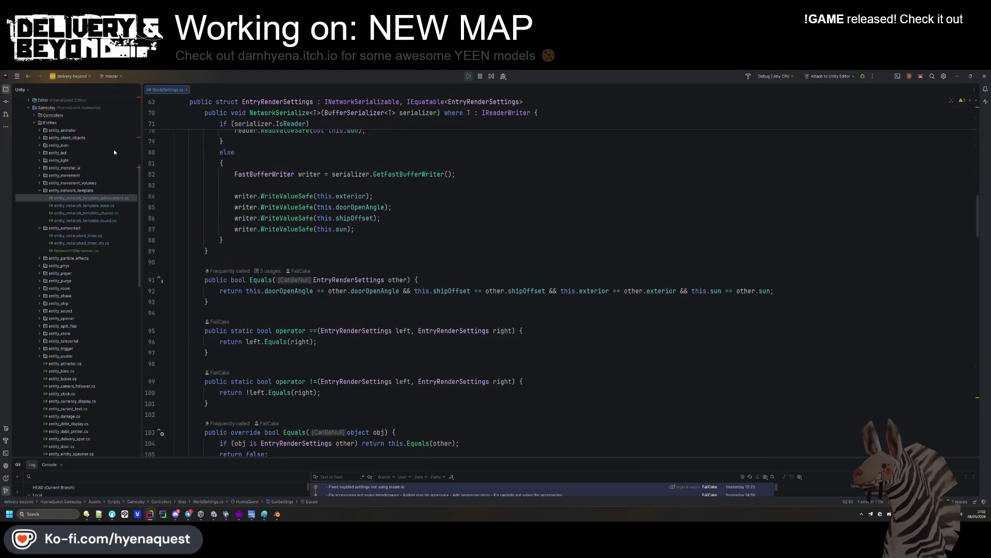
# Step: Open IngameController.cs from the Controllers folder and expand its HOOKS region
pyautogui.click(33, 115)
pyautogui.doubleClick(68, 228)
pyautogui.scroll(-10, 445, 238)
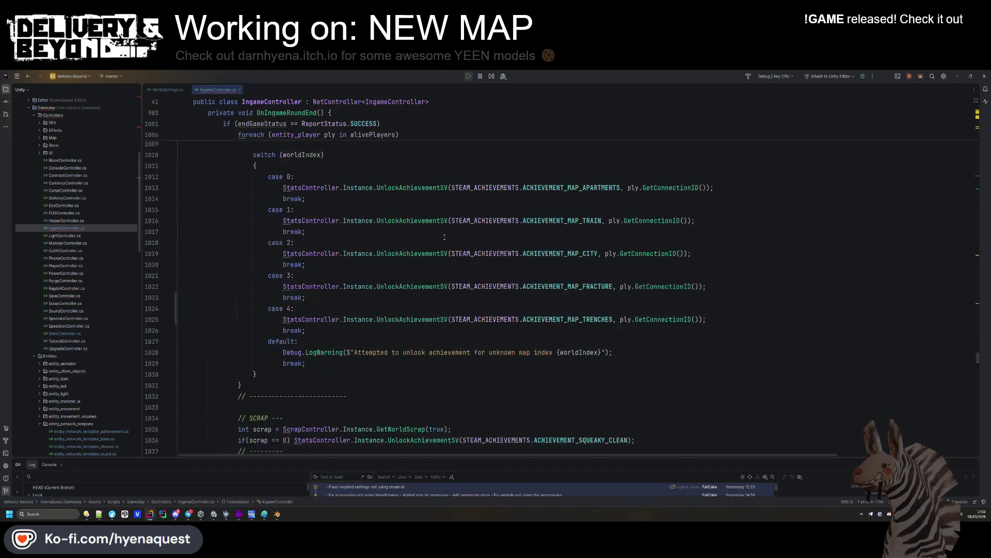
pyautogui.scroll(15, 445, 238)
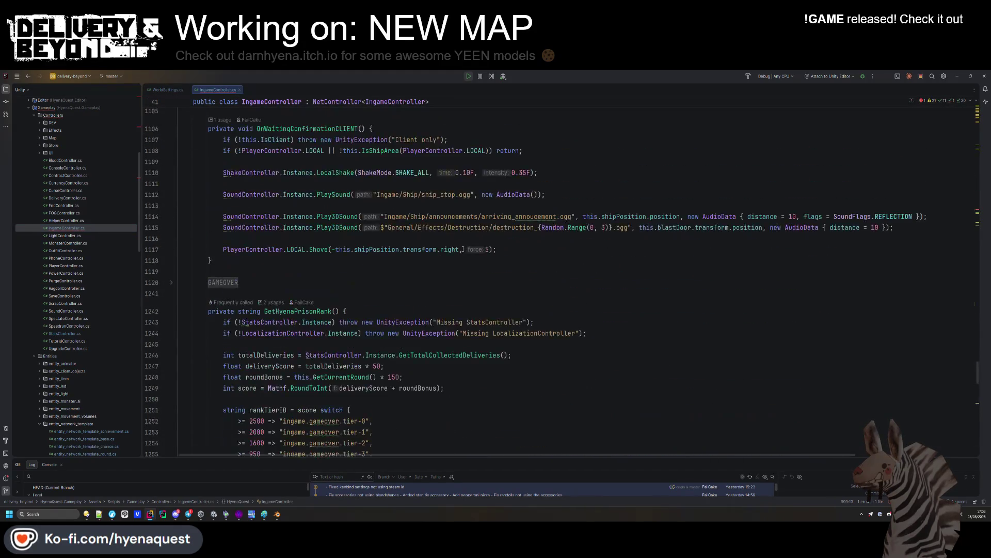
pyautogui.scroll(-7, 464, 225)
pyautogui.click(217, 206)
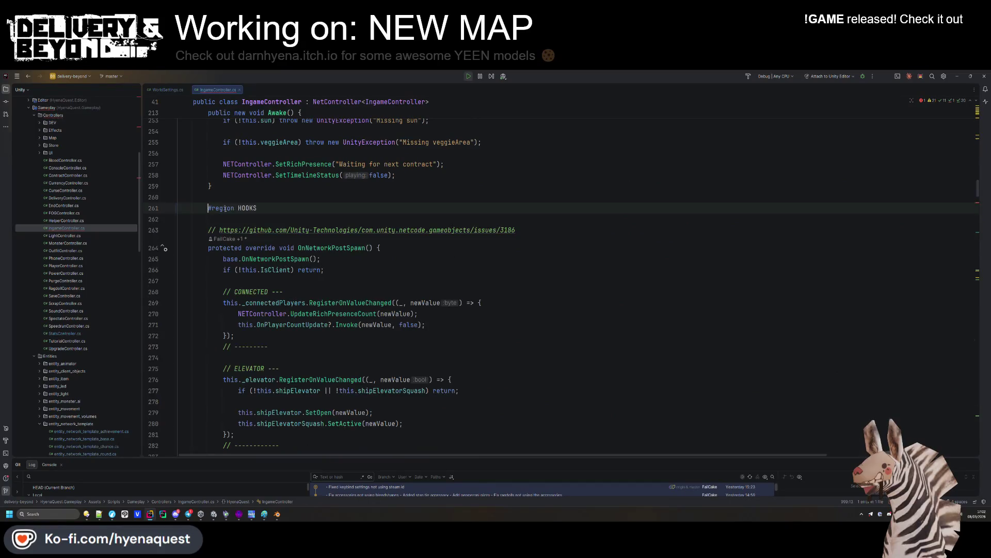
pyautogui.scroll(-9, 419, 269)
# Step: Assign the sun's color from settings and add this.sun.useColorTemperature = false;
pyautogui.click(366, 269)
pyautogui.press('BackSpace')
pyautogui.press('BackSpace')
pyautogui.press('BackSpace')
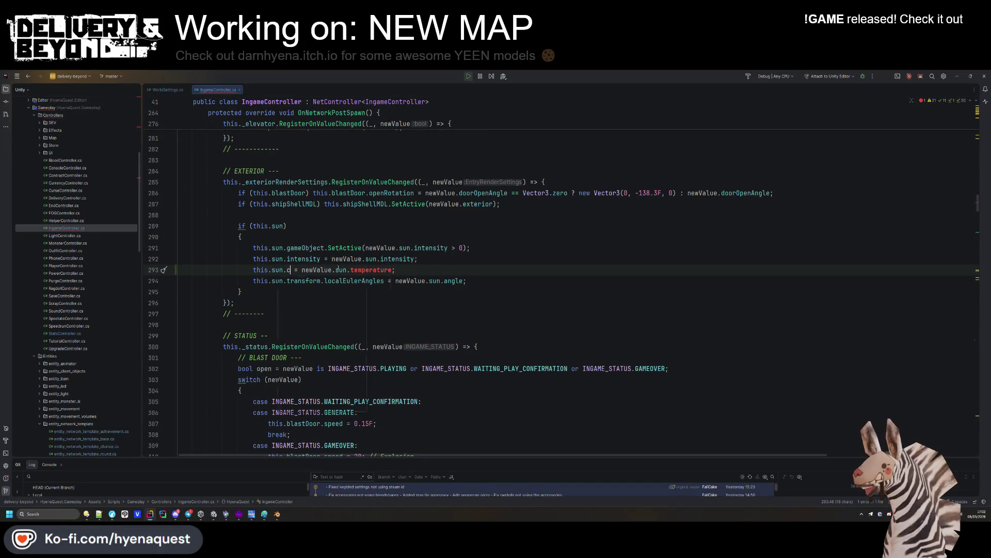
pyautogui.doubleClick(388, 270)
pyautogui.write('col')
pyautogui.press('Return')
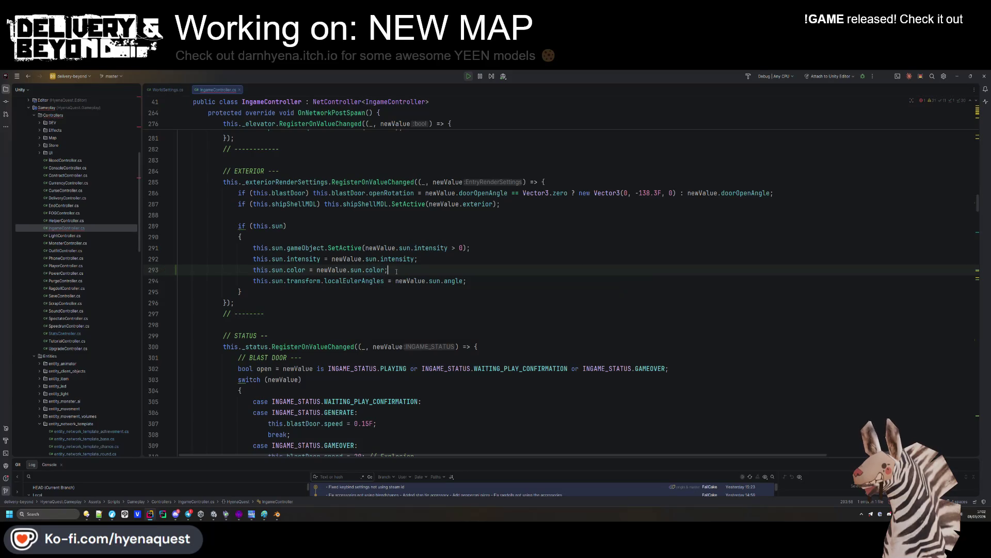
pyautogui.press('End')
pyautogui.press('Return')
pyautogui.write('this.sun.usete')
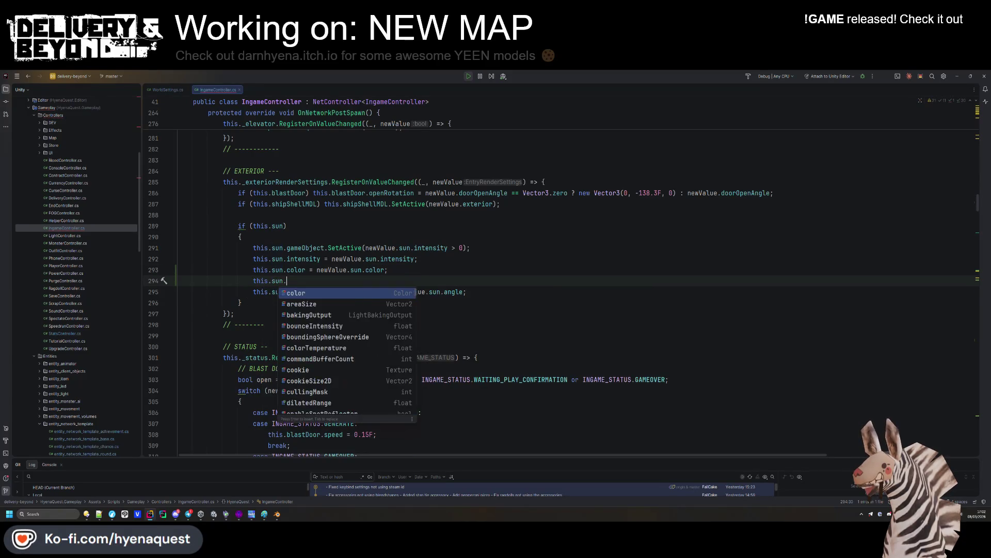
pyautogui.press('Return')
pyautogui.write('= false;')
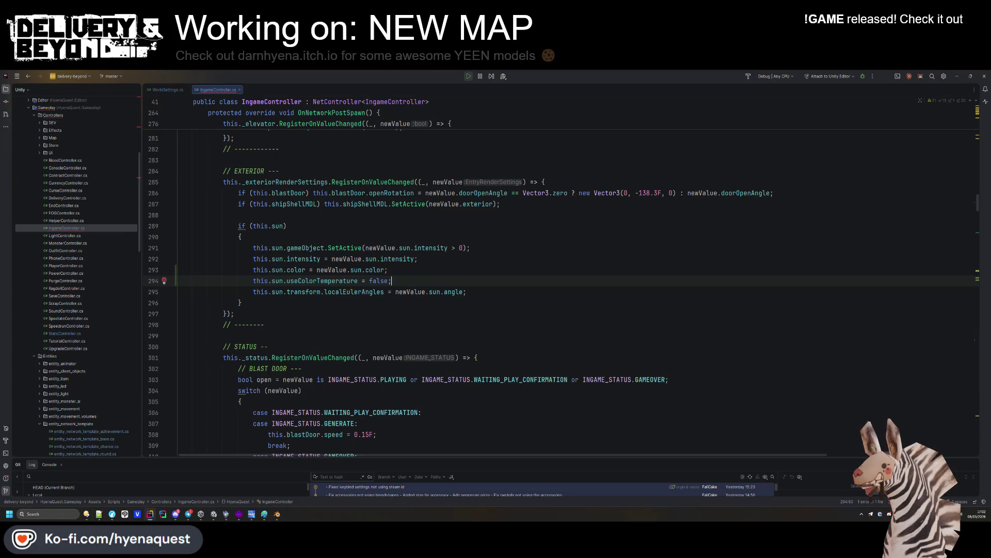
# Step: Review the sun angle and intensity lines, glance at WorldSettings.cs, then return to Unity
pyautogui.click(444, 292)
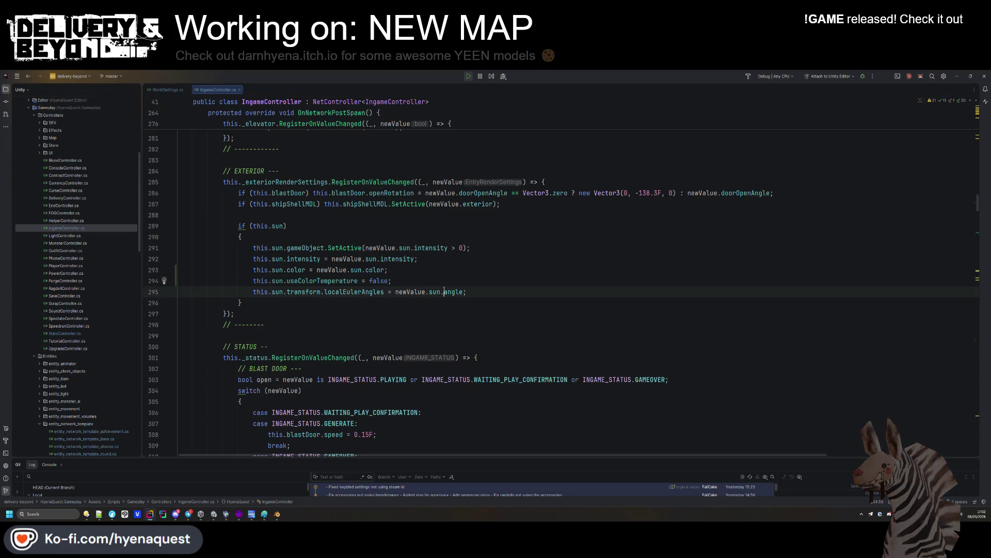
pyautogui.click(473, 312)
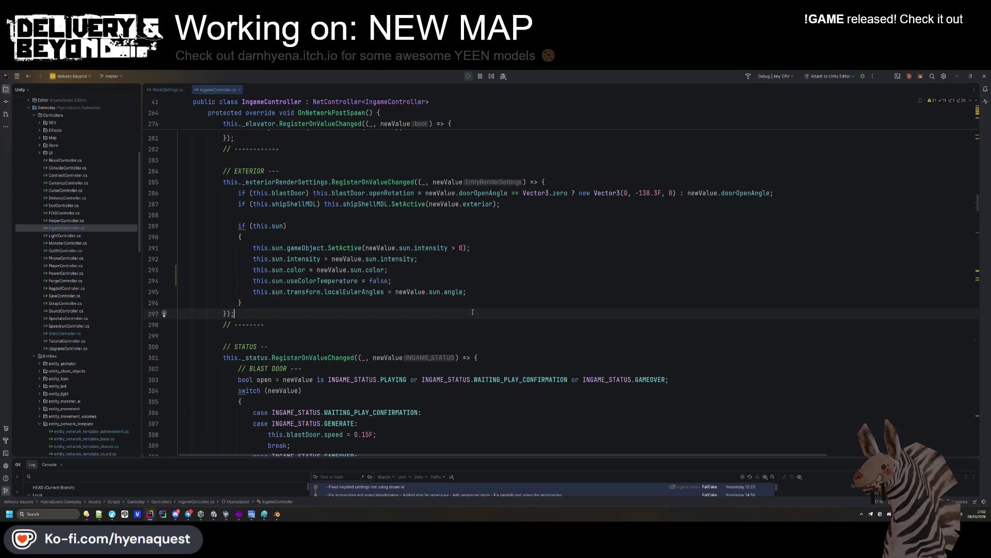
pyautogui.click(511, 254)
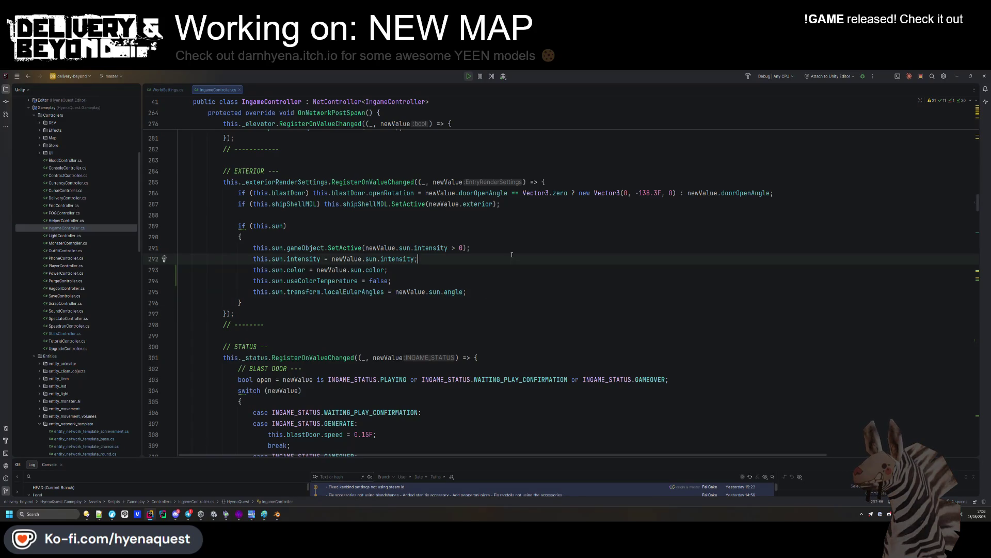
pyautogui.click(177, 89)
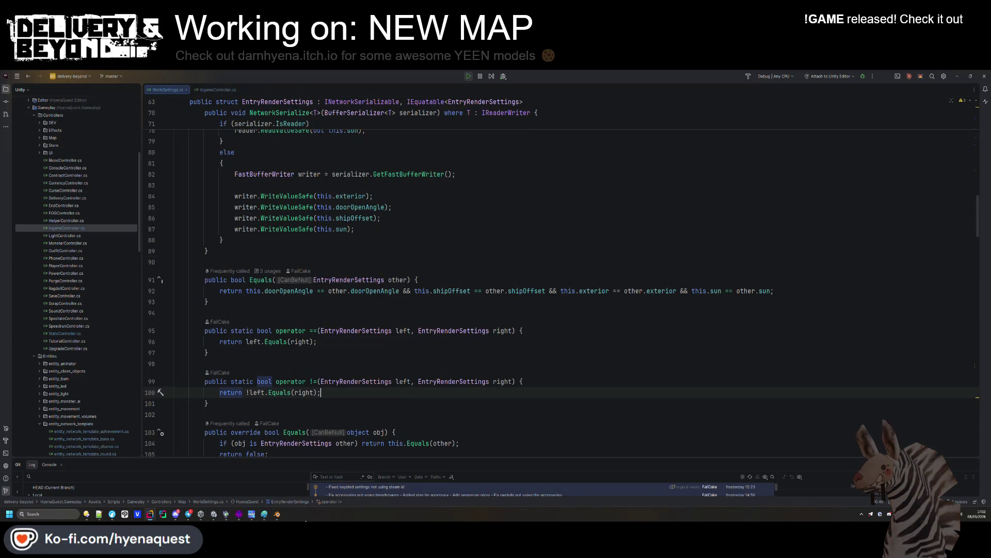
pyautogui.click(214, 518)
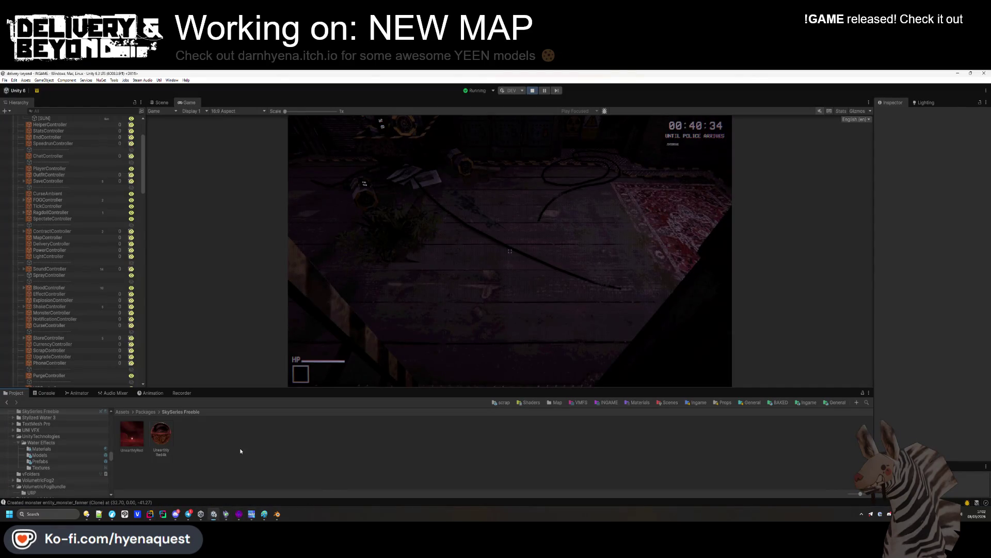
# Step: Select the UnearthlyRed sky material and screenshot its Inspector settings with ShareX
pyautogui.click(129, 440)
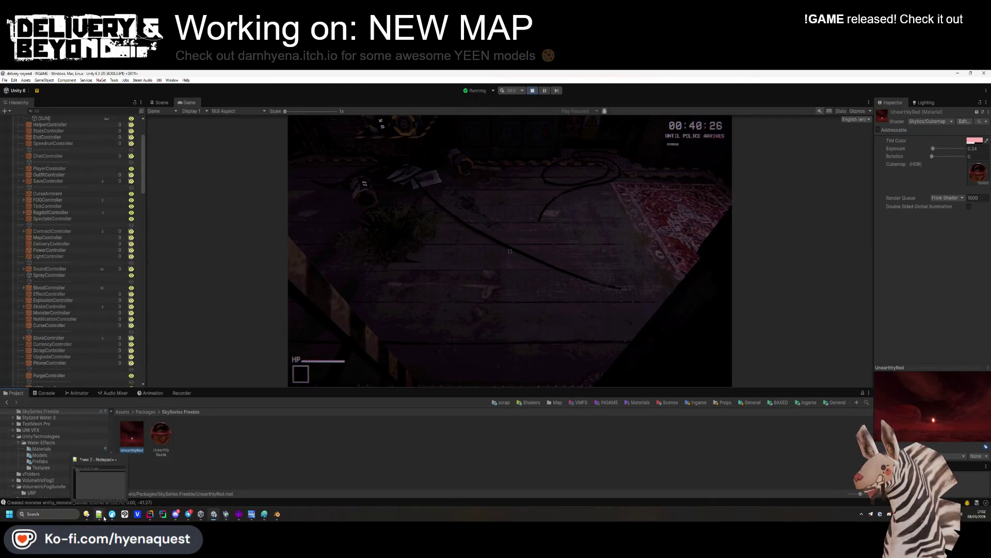
pyautogui.press('ctrl+Print')
pyautogui.moveTo(871, 129); pyautogui.dragTo(966, 205)
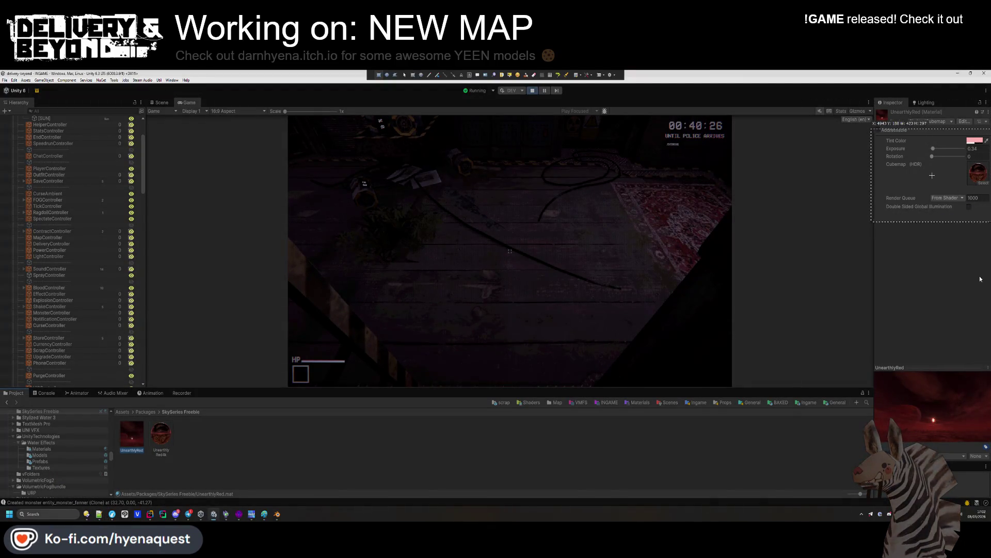
pyautogui.hotkey('alt', 'Tab')
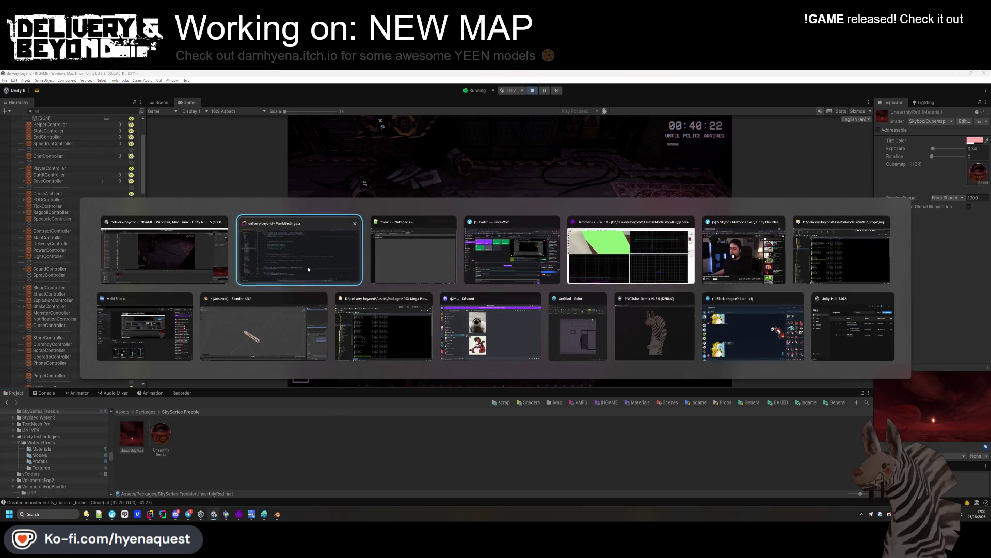
# Step: In the Notepad++ notes, paste the screenshot link, then record exposure 0.34 and the tint hex
pyautogui.click(444, 269)
pyautogui.press('Return')
pyautogui.press('Return')
pyautogui.write('https://i.rawr.dev/bjmIka5L4P.png')
pyautogui.press('Return')
pyautogui.press('Return')
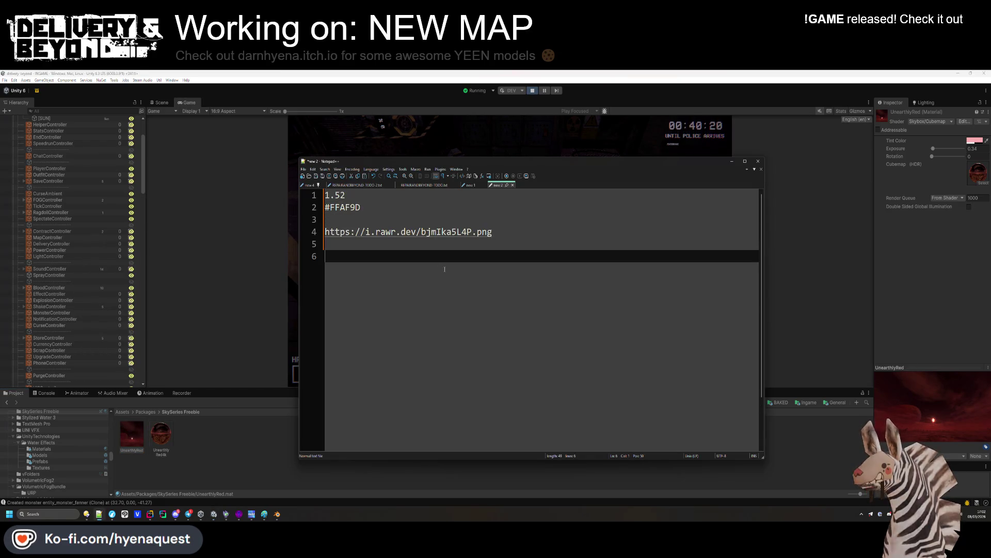
pyautogui.hotkey('alt', 'Tab')
pyautogui.hotkey('alt', 'Tab')
pyautogui.write('0.34')
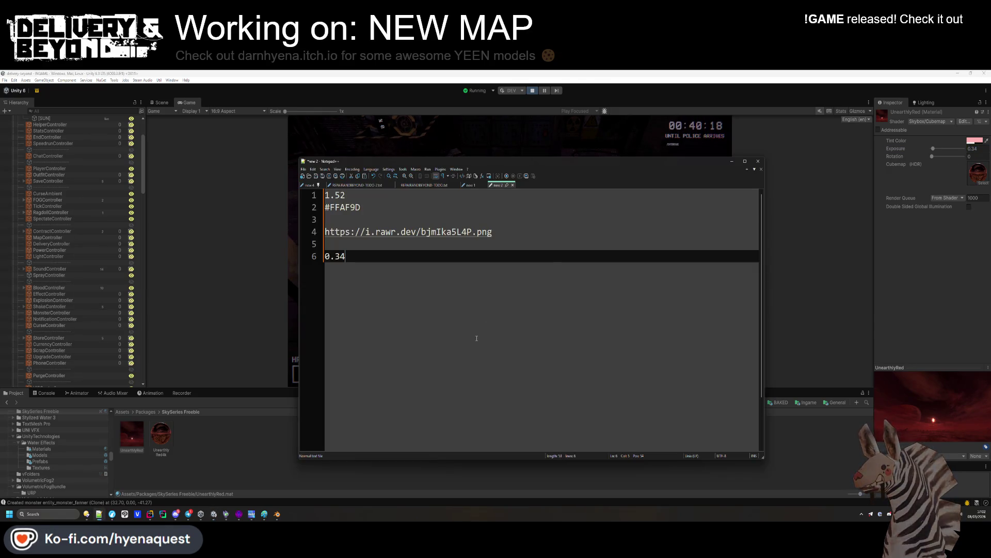
pyautogui.hotkey('alt', 'Tab')
pyautogui.hotkey('alt', 'Tab')
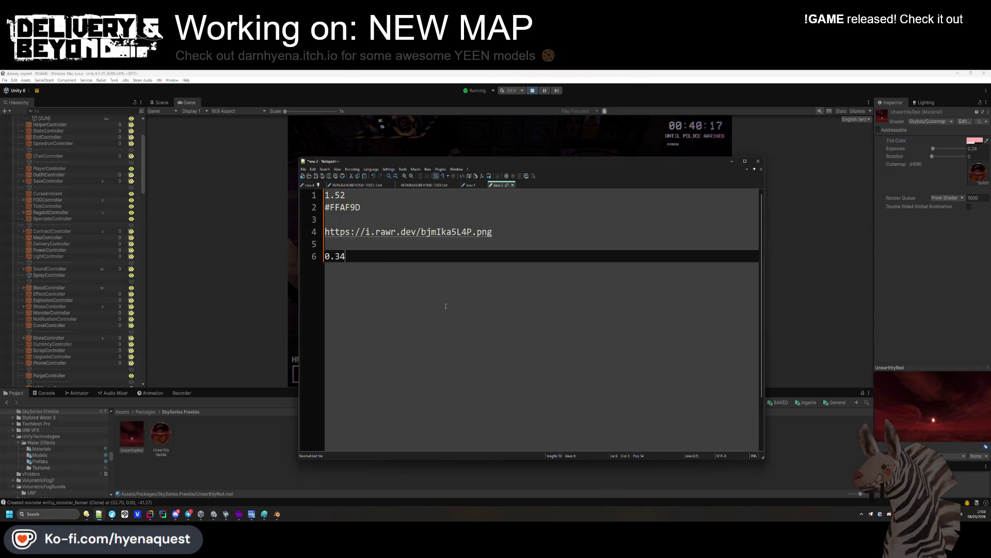
pyautogui.press('Return')
pyautogui.write('#FFB1B180')
pyautogui.hotkey('alt', 'Tab')
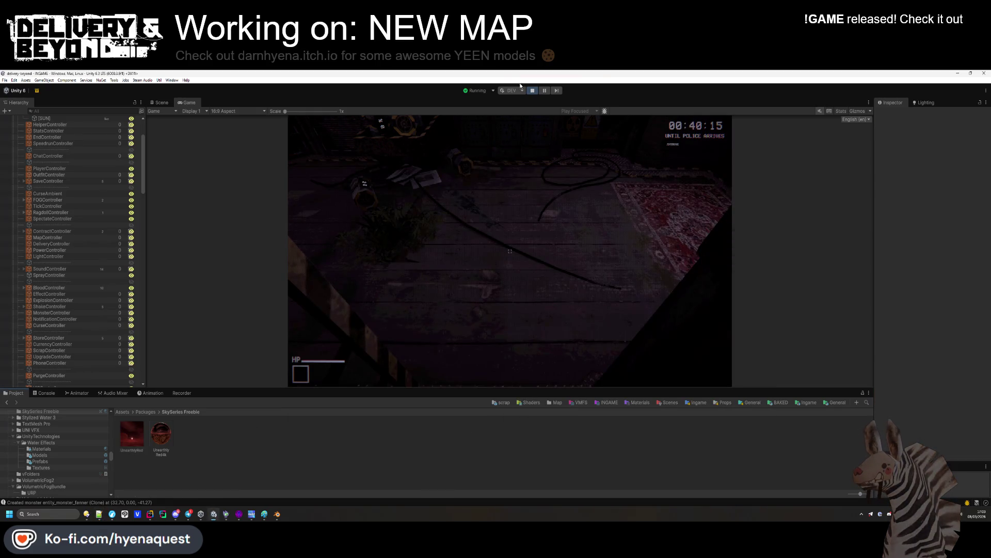
pyautogui.click(536, 92)
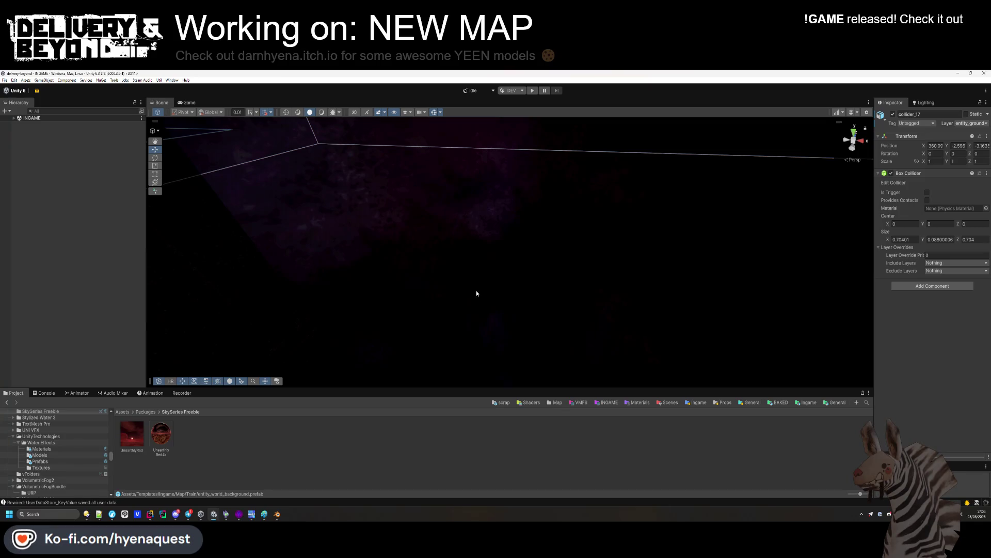
# Step: Select the Trenches asset in Assets/Resources/World and scroll its Inspector to Ambient and Templates
pyautogui.click(476, 292)
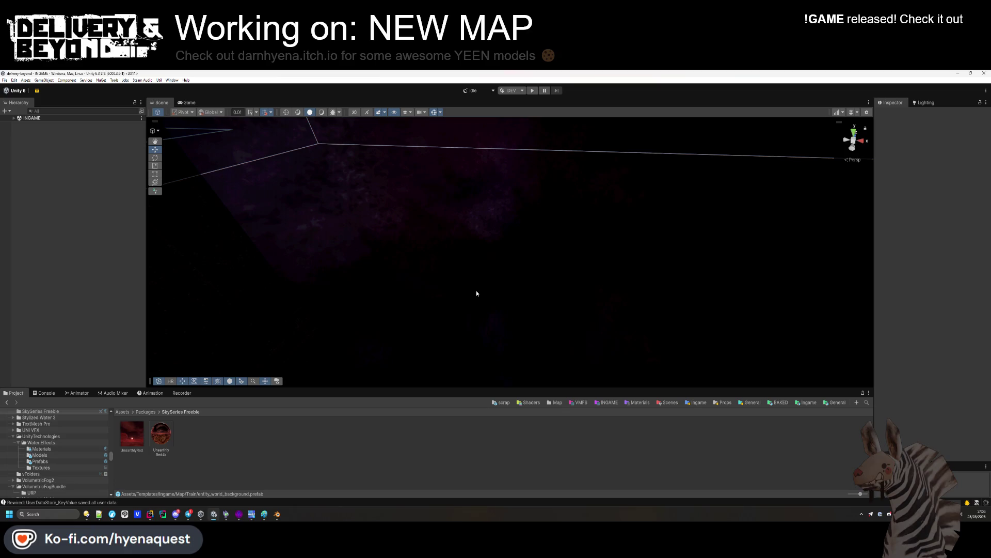
pyautogui.click(165, 433)
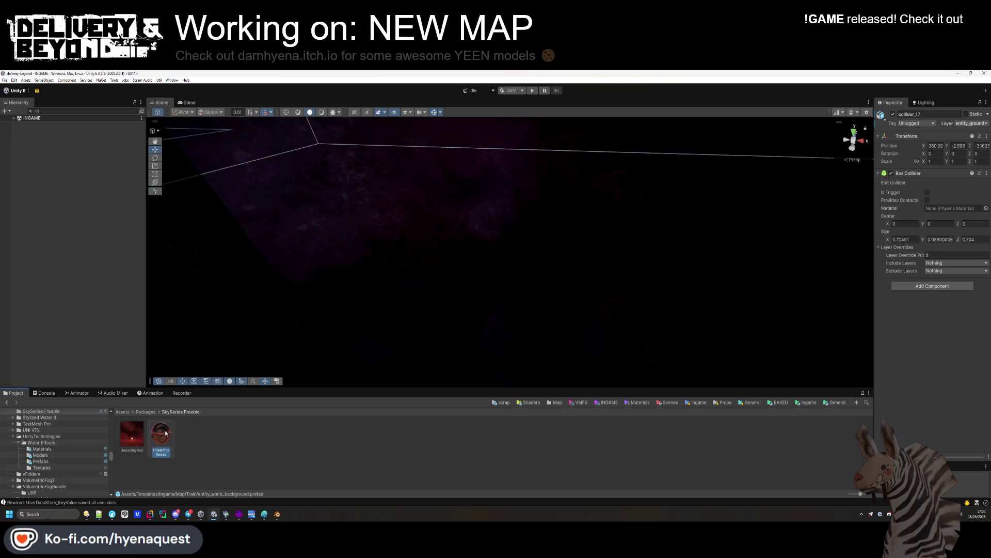
pyautogui.click(278, 449)
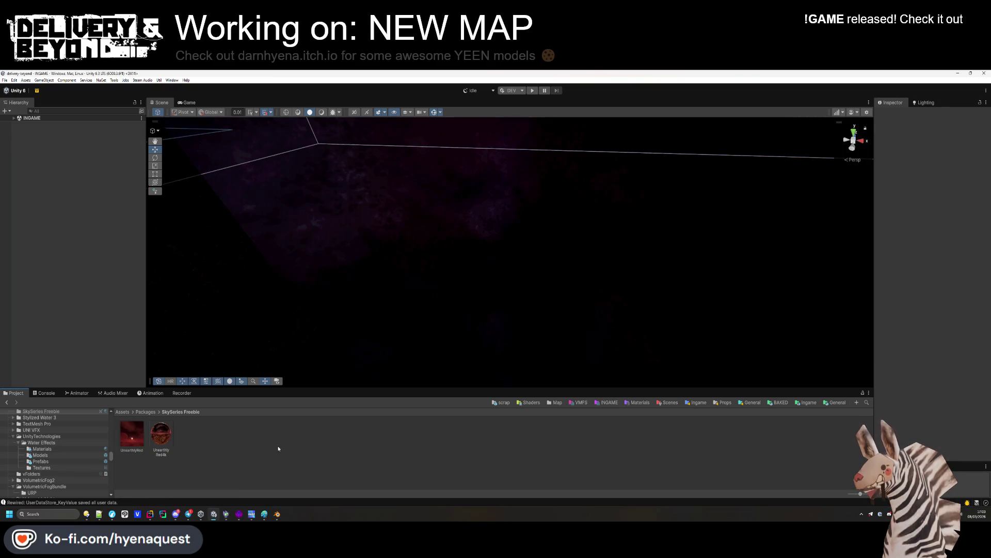
pyautogui.hotkey('alt', 'Left')
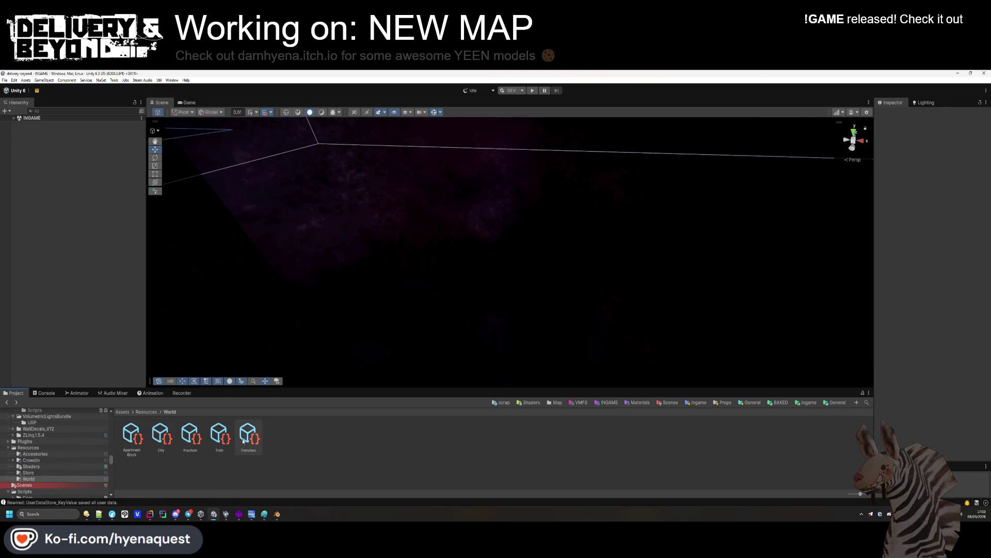
pyautogui.click(243, 441)
pyautogui.scroll(-5, 880, 318)
pyautogui.click(944, 211)
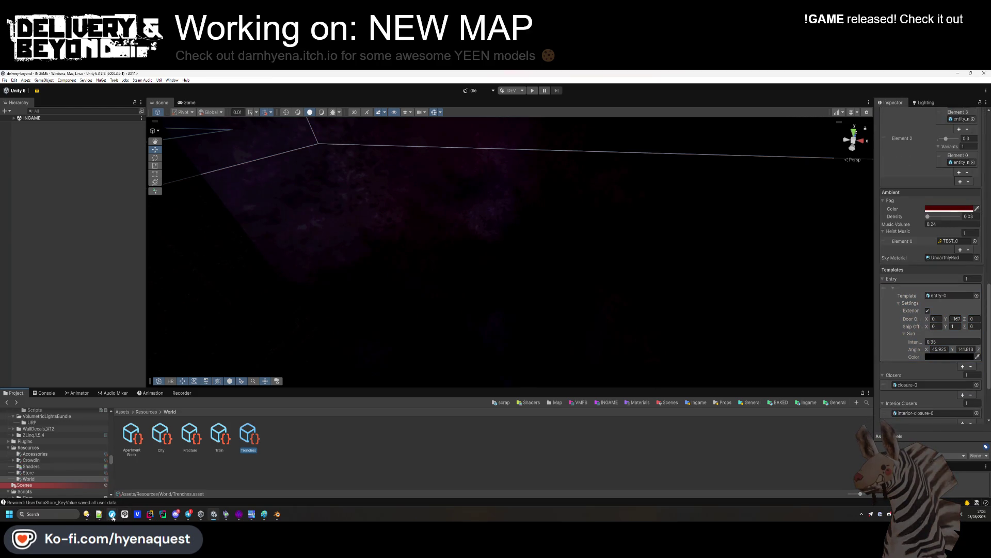
# Step: Paste #FFAF9D from the notes into the Trenches entry's Sun Color field
pyautogui.click(113, 480)
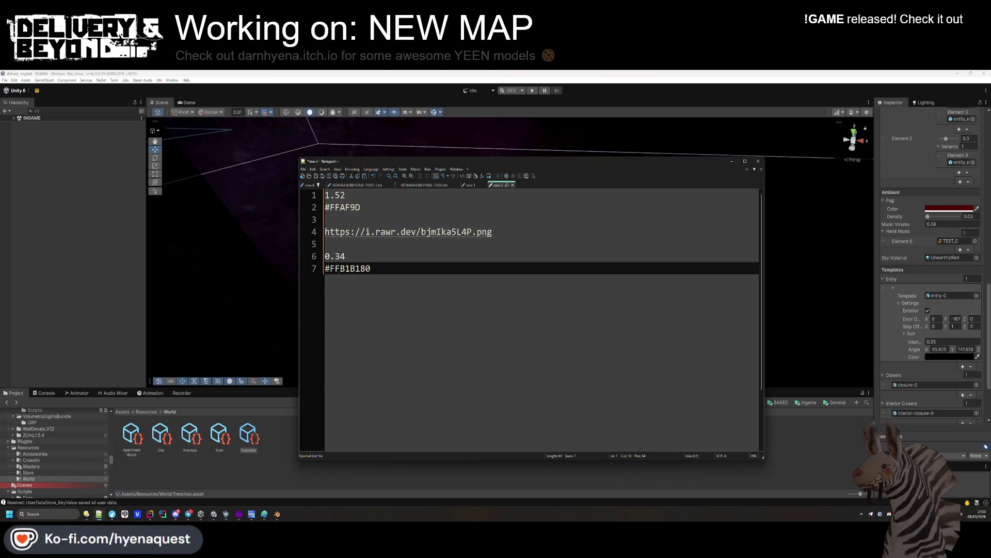
pyautogui.moveTo(361, 207); pyautogui.dragTo(324, 207)
pyautogui.click(892, 311)
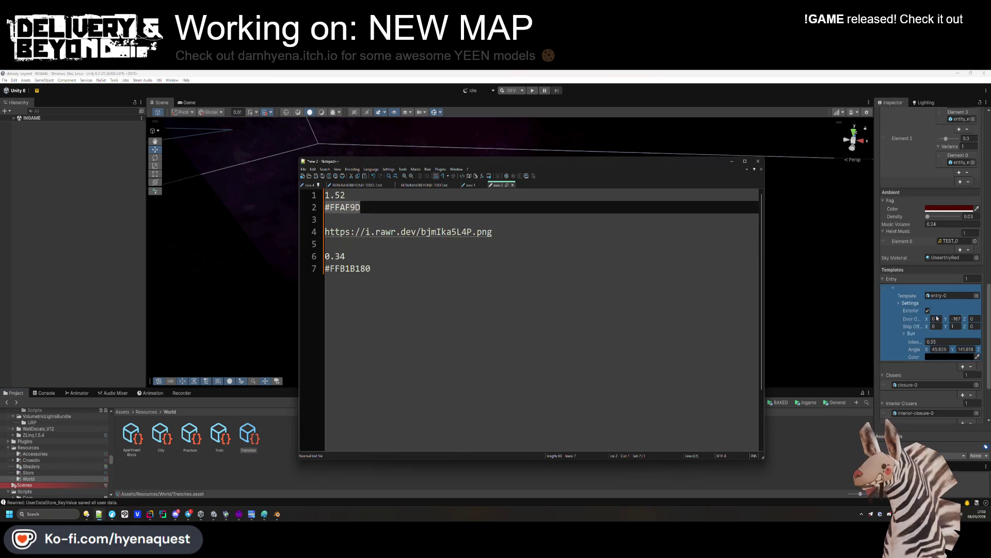
pyautogui.rightClick(934, 357)
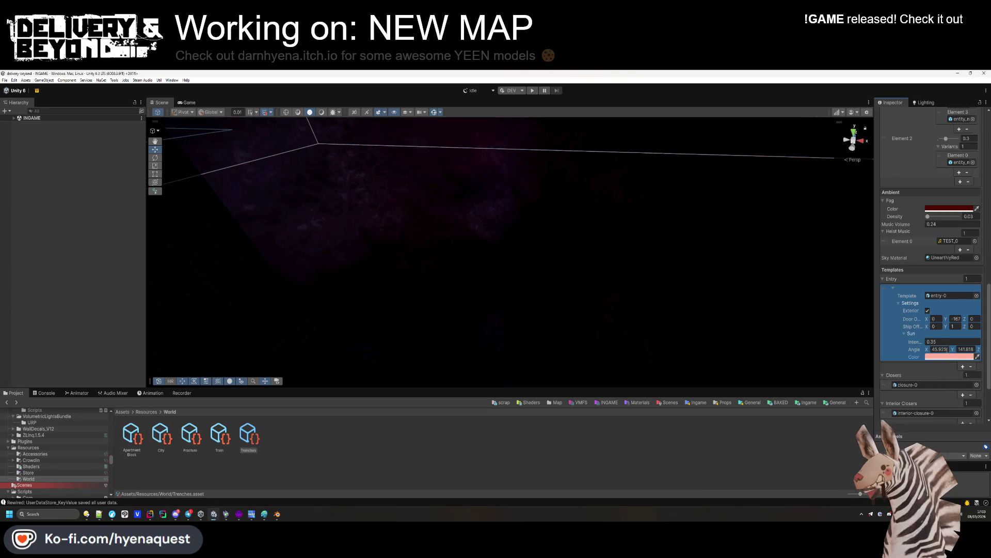
pyautogui.click(944, 374)
# Step: Copy 1.52 from the notes and paste it as the sun intensity, replacing 0.35
pyautogui.moveTo(346, 196); pyautogui.dragTo(325, 195)
pyautogui.hotkey('ctrl', 'c')
pyautogui.click(945, 341)
pyautogui.hotkey('ctrl', 'v')
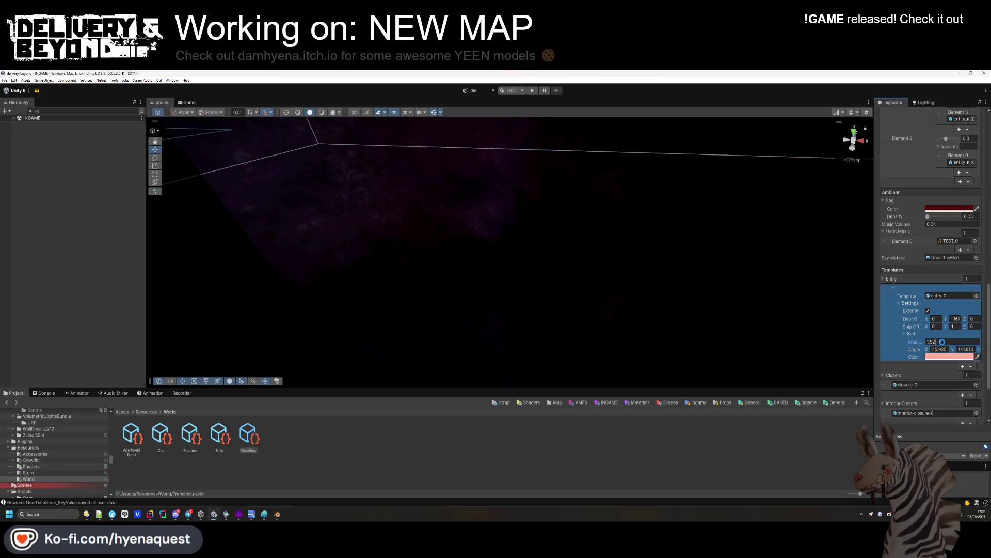
pyautogui.hotkey('alt', 'Tab')
pyautogui.click(423, 185)
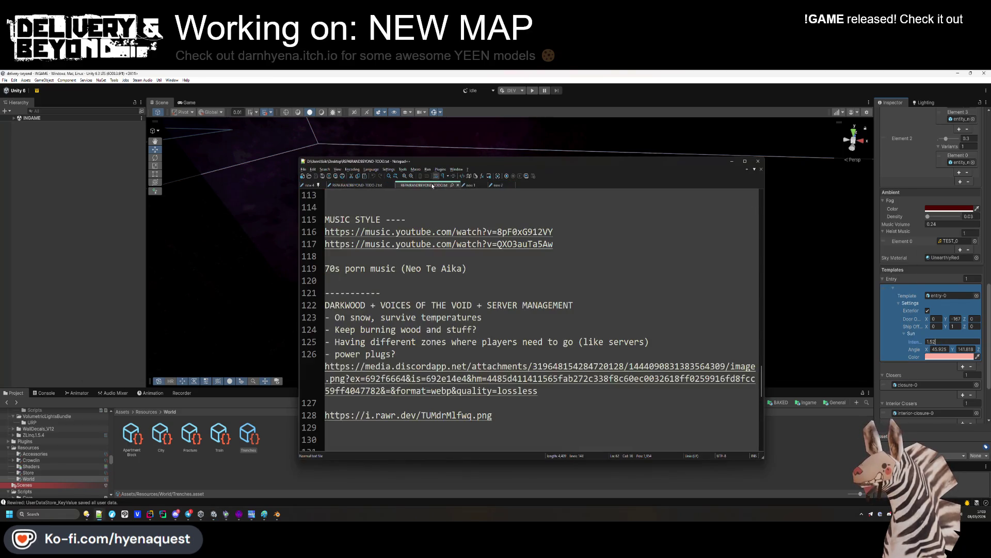
# Step: Add '- fix train map sun' below line 52 of REPAIRANDBEYOND-TODO-2.txt and save
pyautogui.click(358, 185)
pyautogui.click(309, 185)
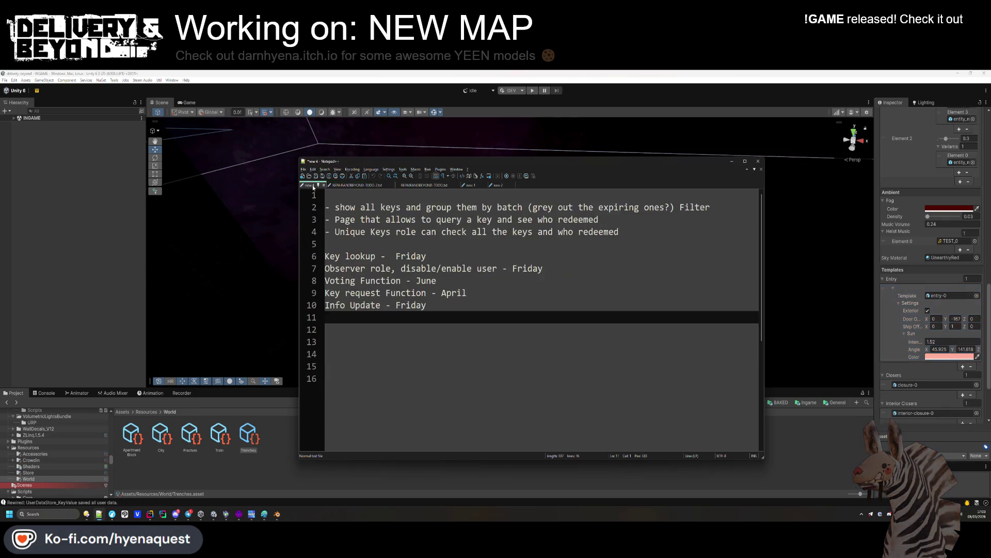
pyautogui.click(356, 186)
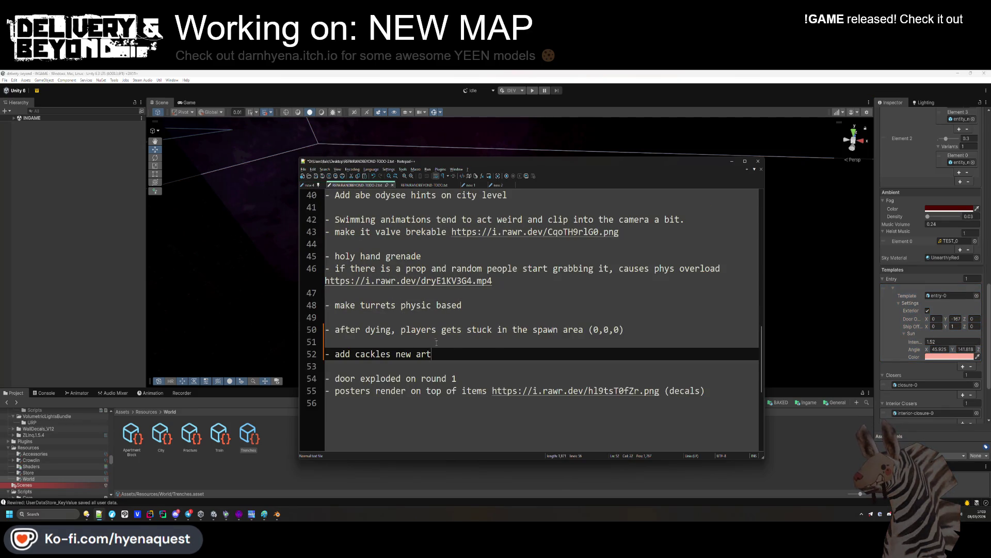
pyautogui.press('Return')
pyautogui.write('- fix train ma')
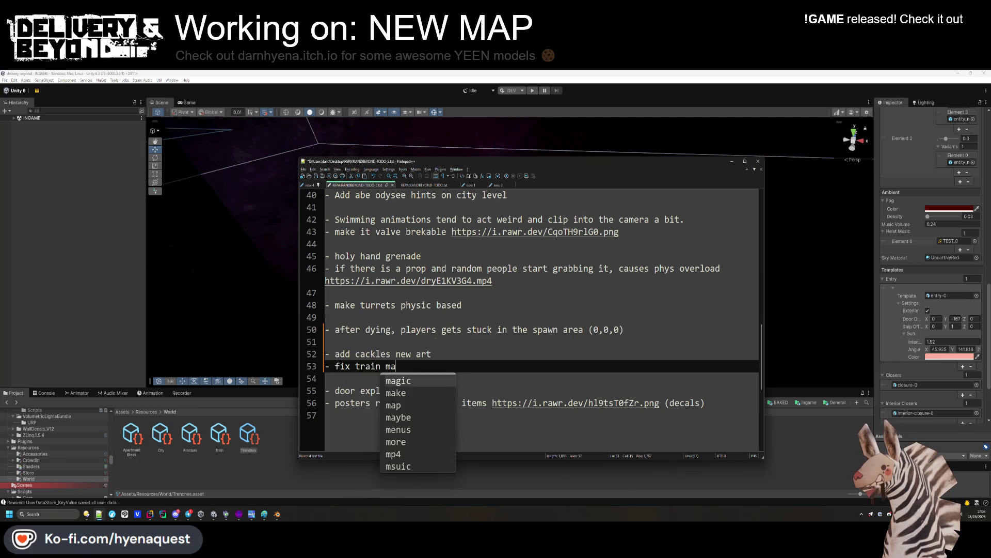
pyautogui.write('p sun')
pyautogui.hotkey('ctrl', 's')
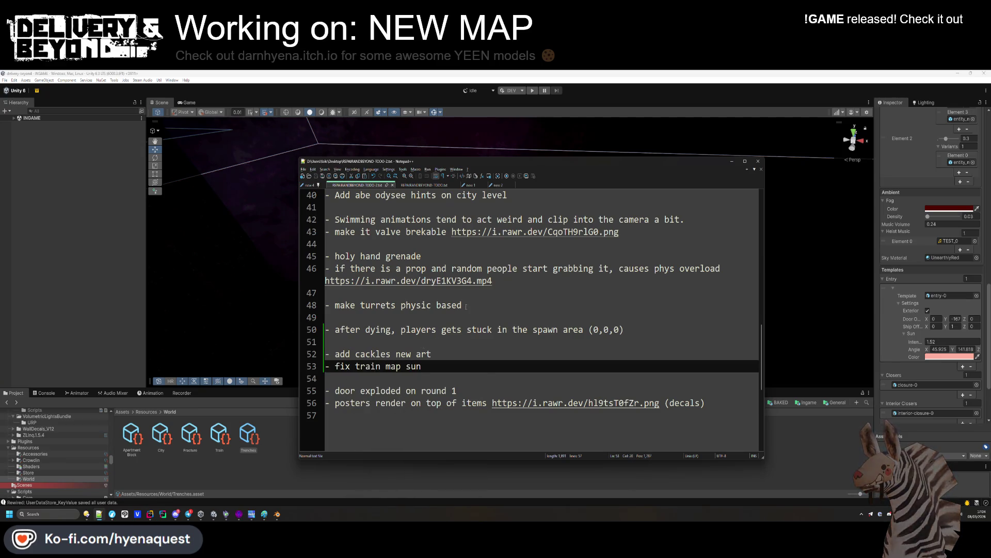
pyautogui.click(517, 278)
# Step: Look over the Fracture world, then tweak the Train entry template's sun colour toward orange
pyautogui.click(191, 438)
pyautogui.scroll(-10, 932, 289)
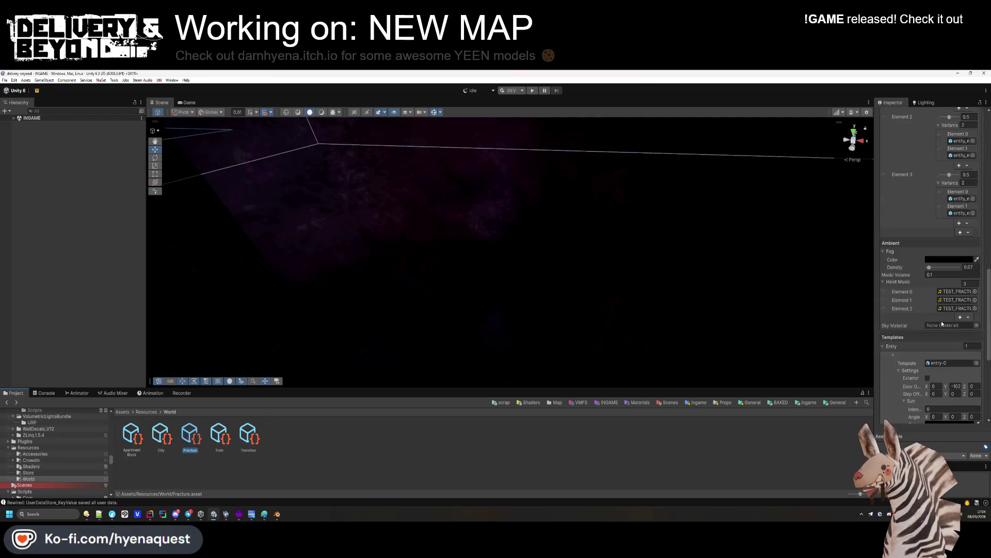
pyautogui.scroll(-4, 940, 324)
pyautogui.click(220, 436)
pyautogui.click(943, 299)
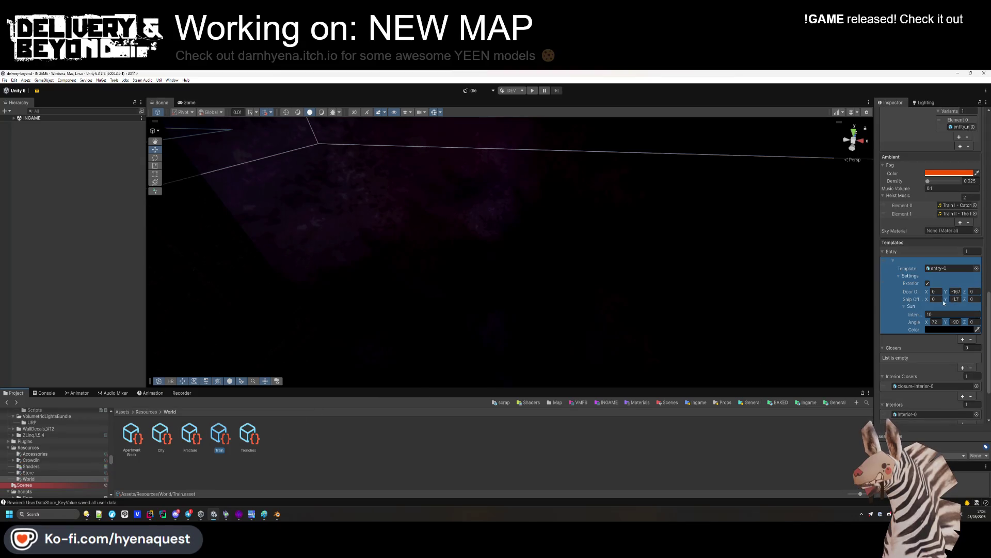
pyautogui.click(937, 328)
pyautogui.click(969, 300)
pyautogui.click(891, 330)
pyautogui.click(953, 326)
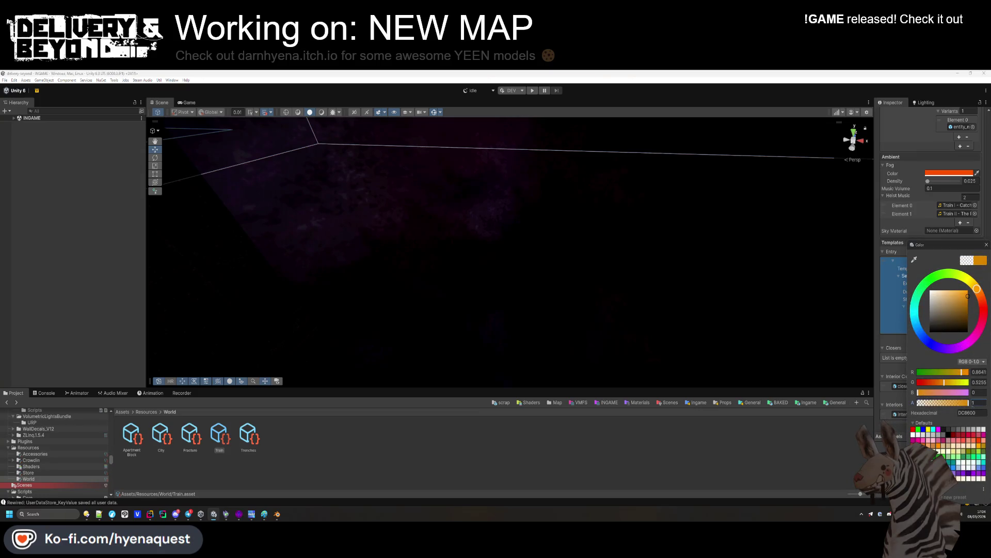
pyautogui.click(236, 465)
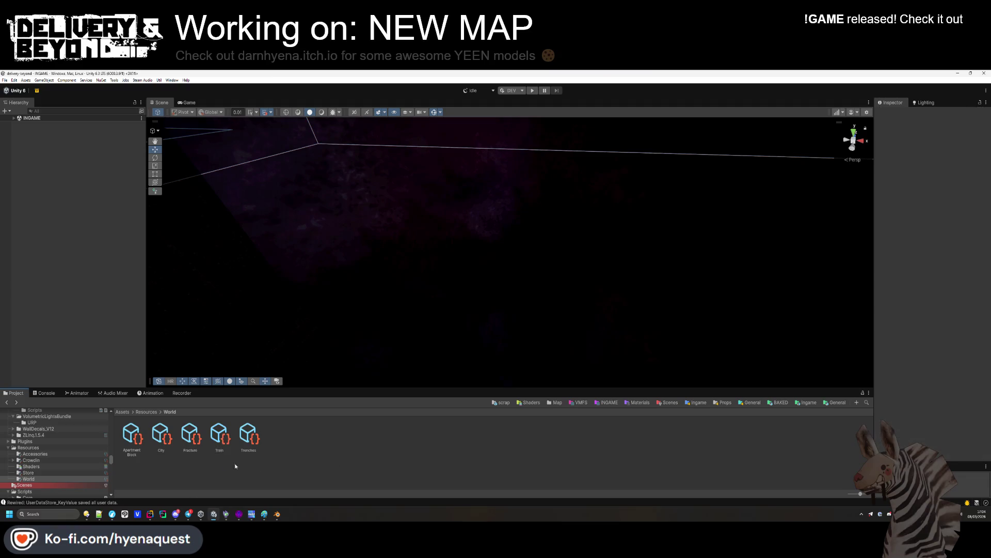
# Step: Expand the City world's entry-1 and entry-2 settings and sun options, then return to Assets
pyautogui.click(158, 442)
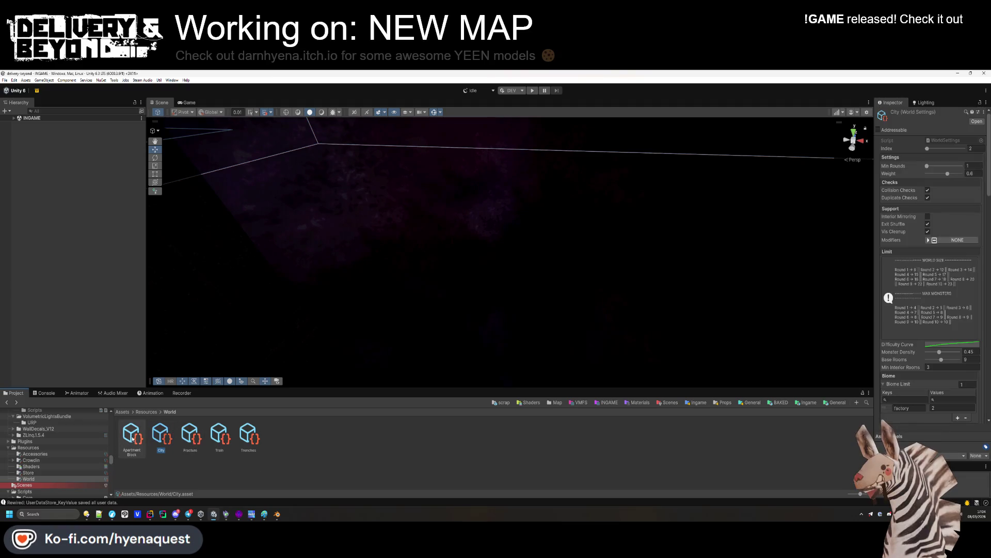
pyautogui.scroll(-15, 898, 333)
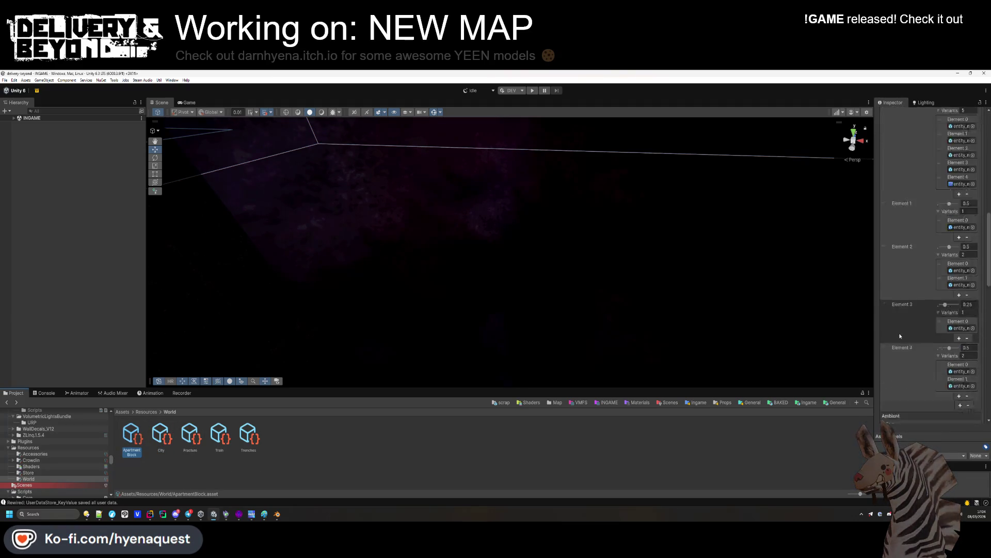
pyautogui.press('Right')
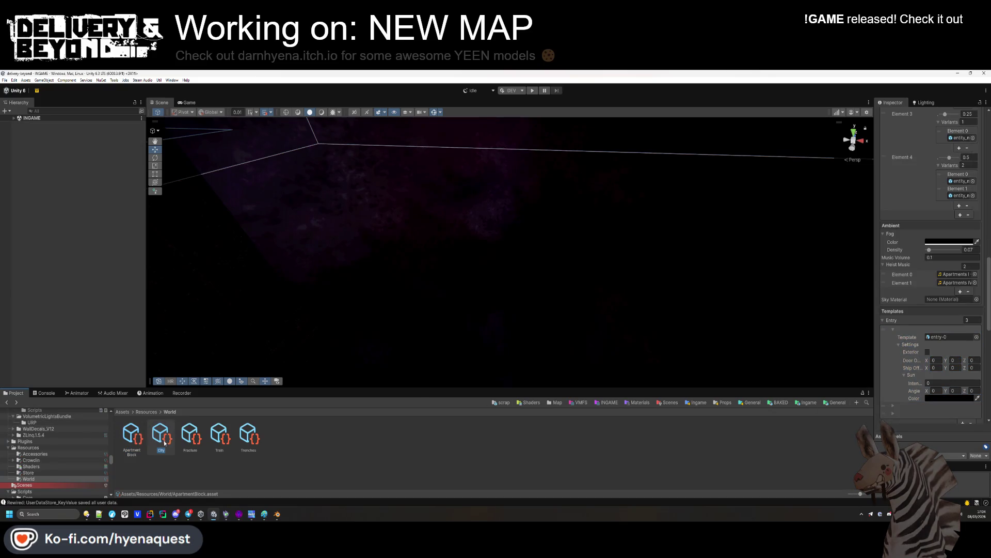
pyautogui.scroll(-10, 897, 326)
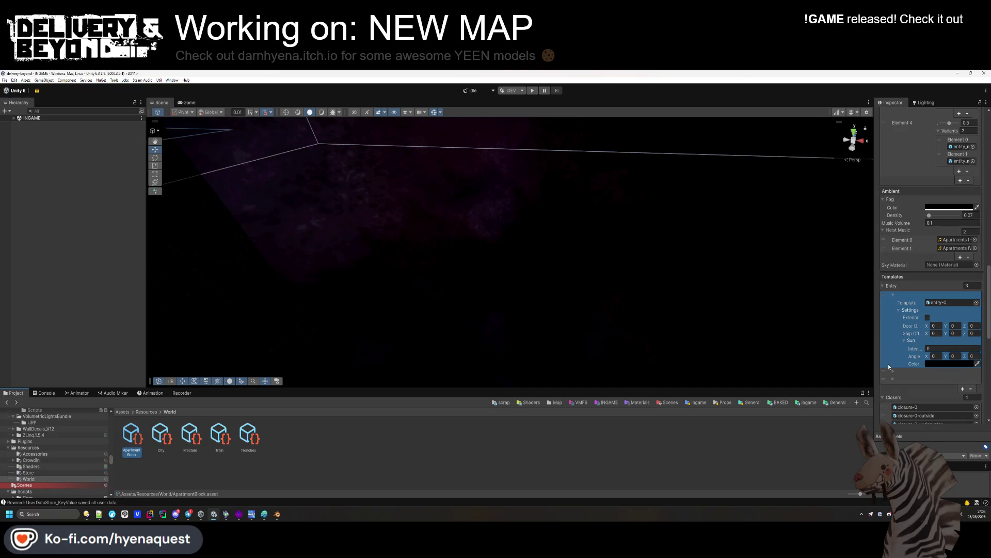
pyautogui.click(893, 370)
pyautogui.click(902, 386)
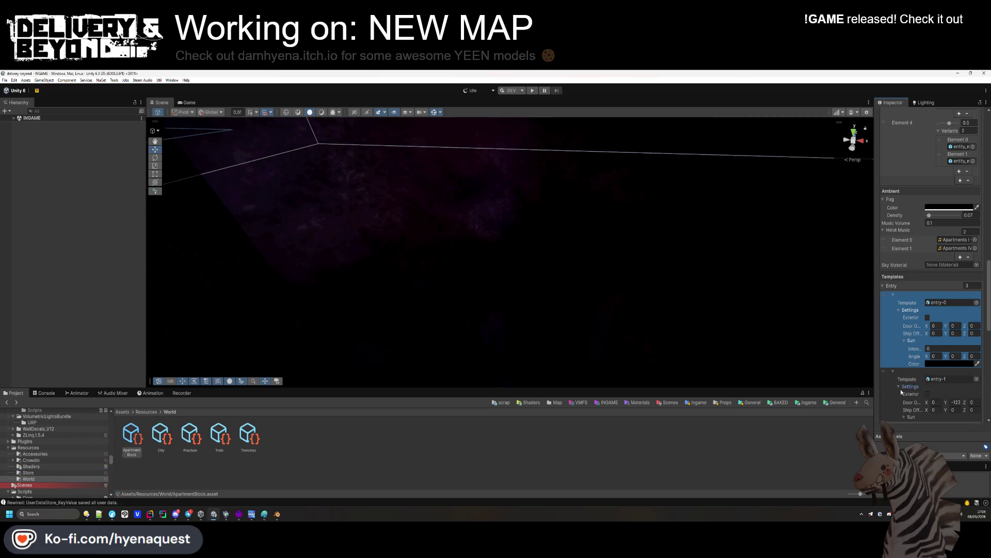
pyautogui.click(906, 417)
pyautogui.scroll(-3, 905, 402)
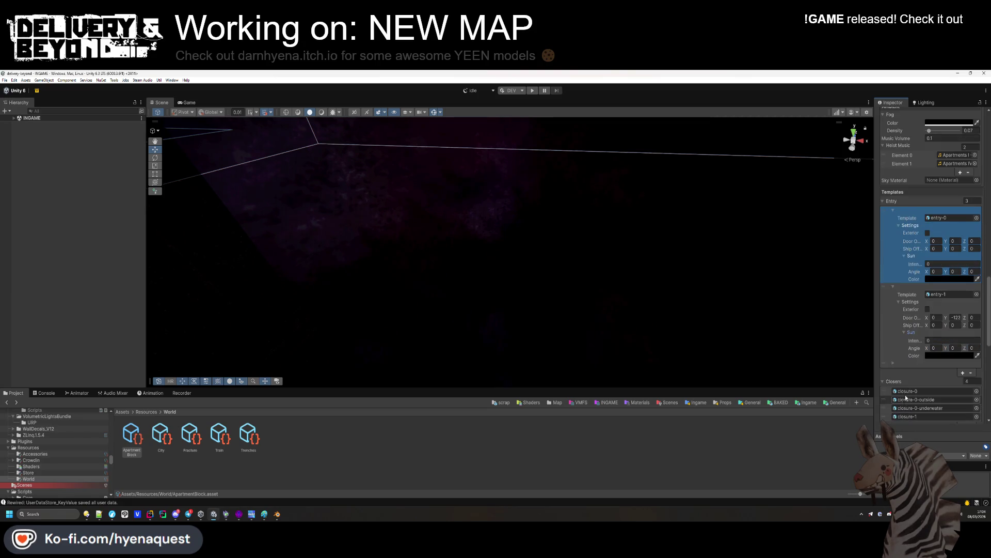
pyautogui.click(893, 364)
pyautogui.scroll(-2, 899, 310)
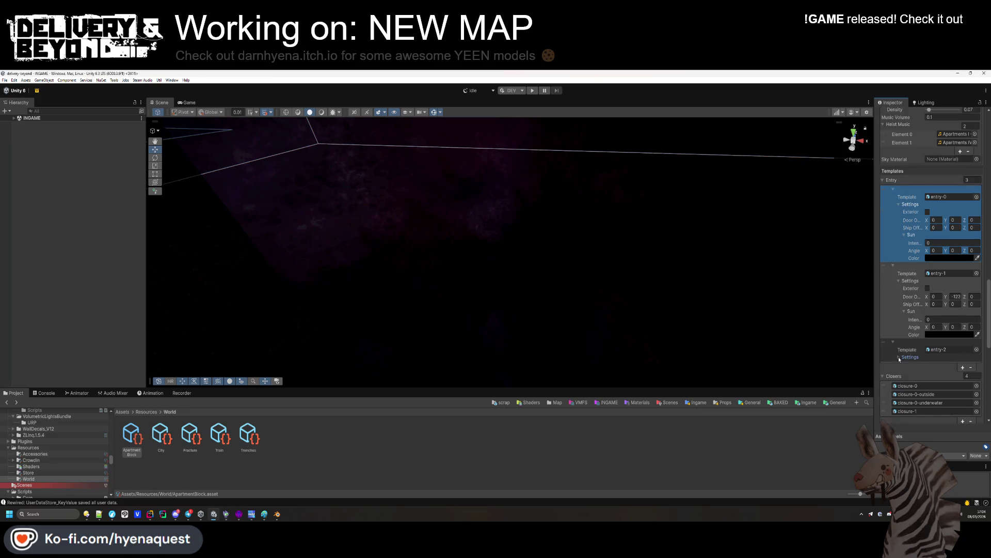
pyautogui.click(901, 335)
pyautogui.click(900, 366)
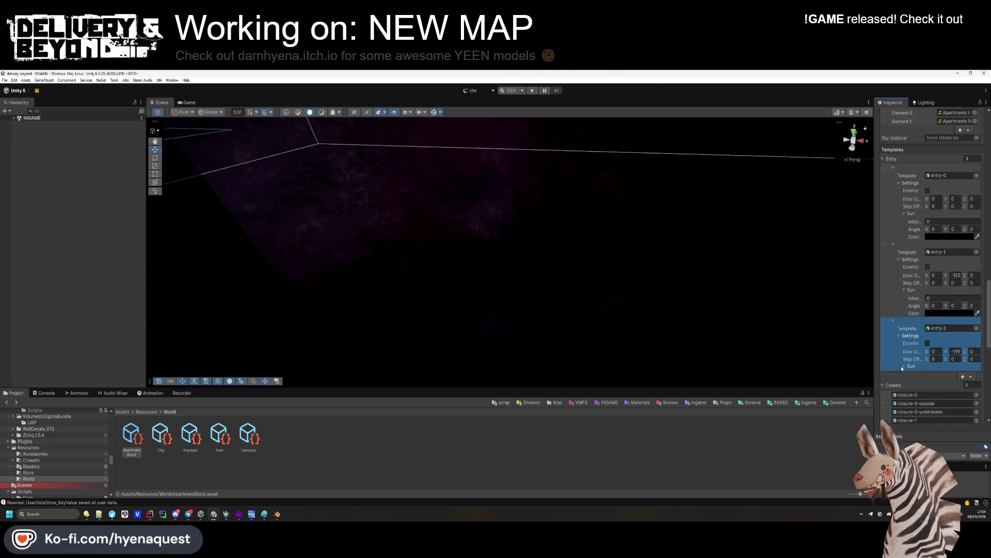
pyautogui.click(902, 365)
pyautogui.click(663, 463)
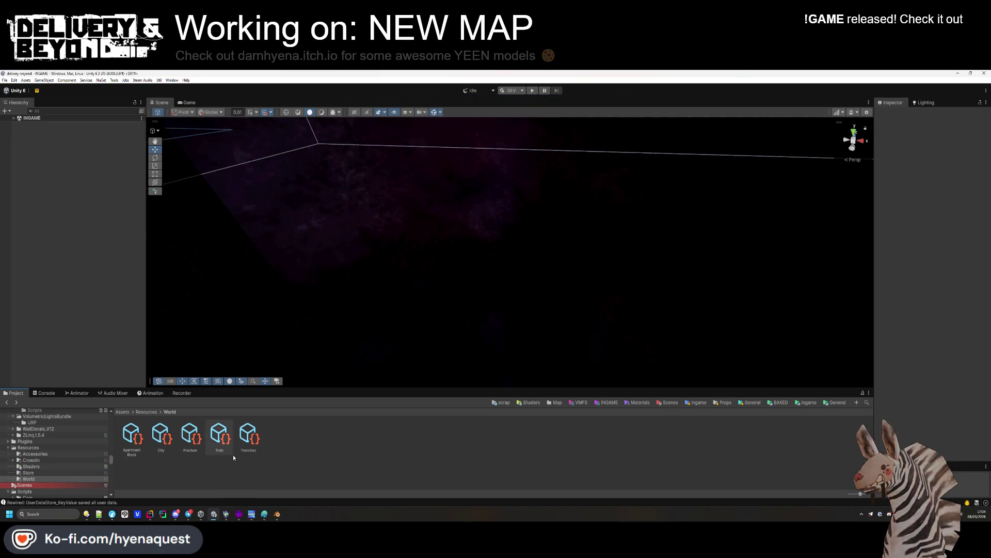
pyautogui.hotkey('alt', 'Left')
pyautogui.hotkey('alt', 'Left')
pyautogui.hotkey('alt', 'Left')
pyautogui.hotkey('alt', 'Left')
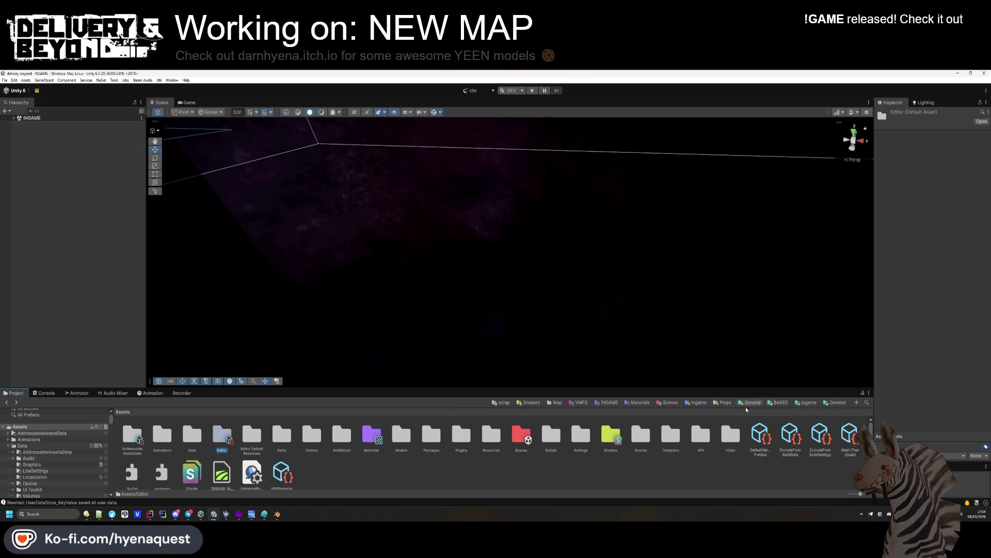
# Step: From the Ingame favorite, open Map > Train's entity_world_background prefab for editing
pyautogui.click(806, 403)
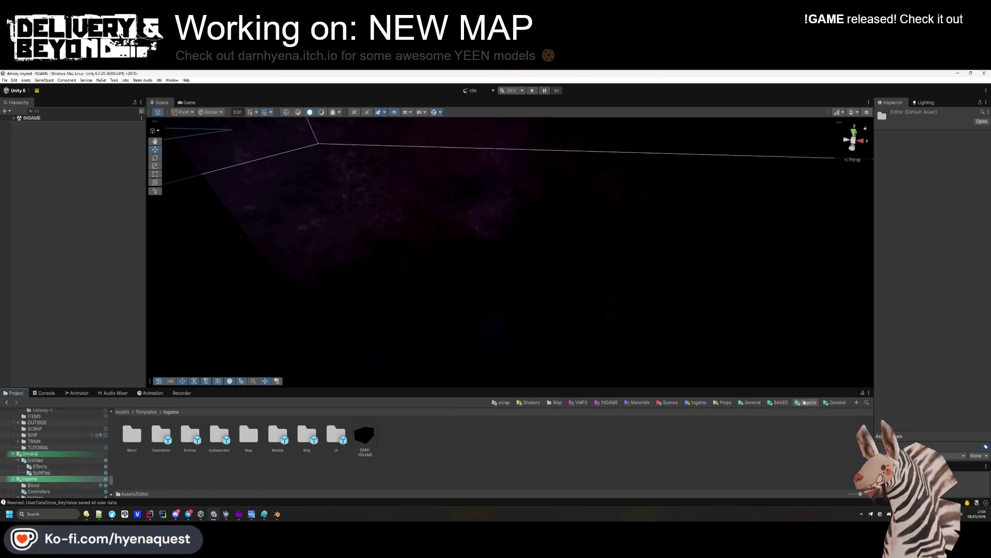
pyautogui.doubleClick(241, 444)
pyautogui.doubleClick(217, 448)
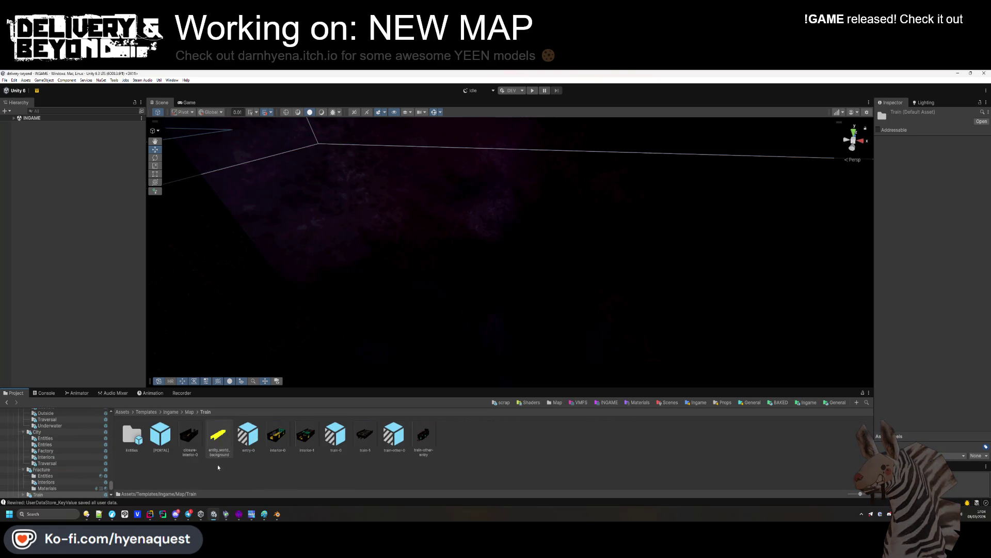
pyautogui.doubleClick(218, 439)
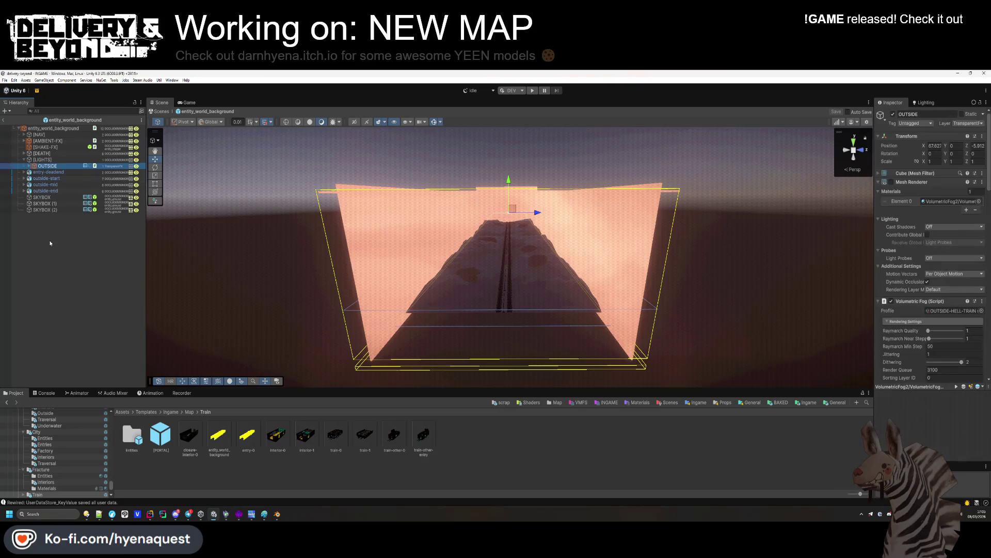
# Step: Go to the Map > Trenches folder and open its entry-0 prefab
pyautogui.click(271, 449)
pyautogui.click(190, 412)
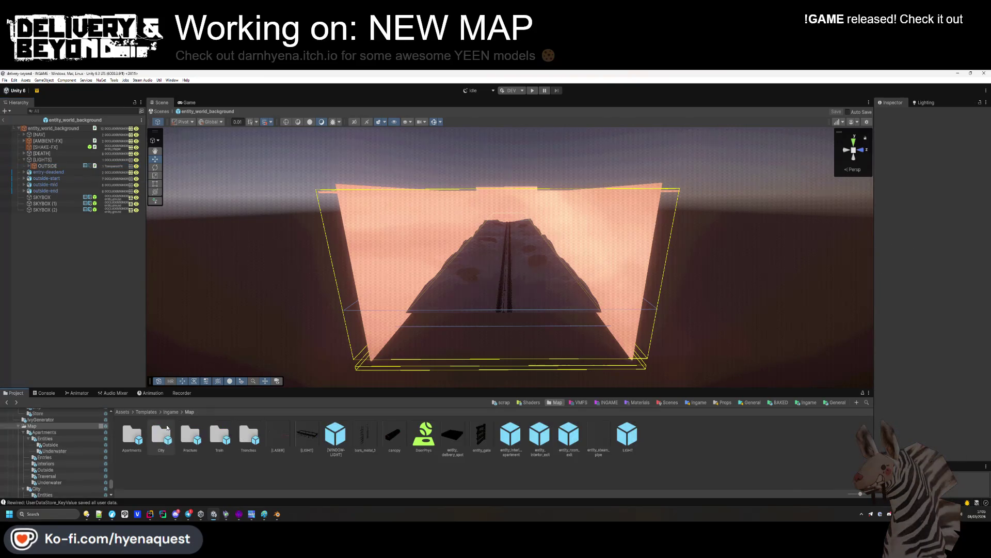
pyautogui.doubleClick(248, 437)
pyautogui.click(304, 435)
pyautogui.doubleClick(304, 434)
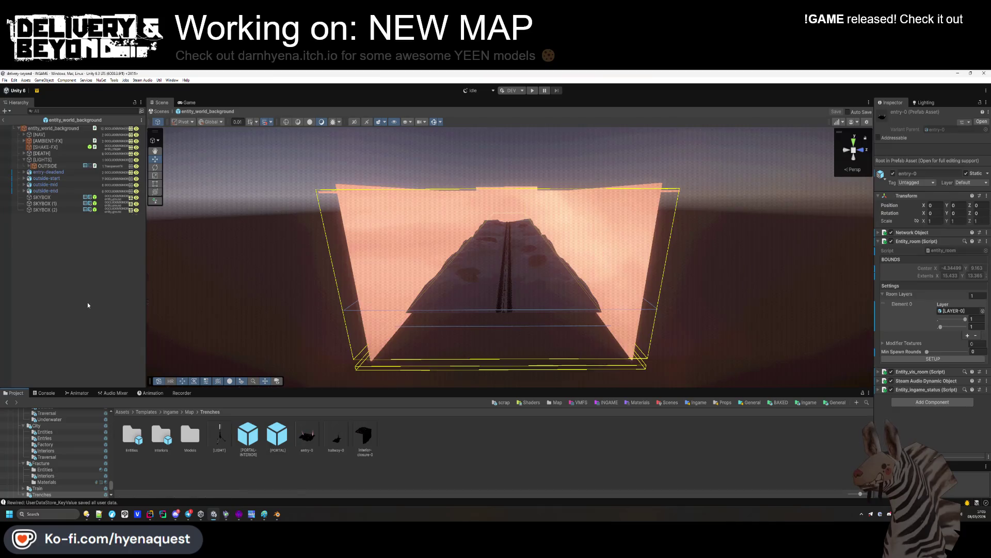
# Step: Move the OUTSIDE fog volume under [LIGHTS] and frame it in the Scene view
pyautogui.moveTo(45, 162); pyautogui.dragTo(53, 165)
pyautogui.press('f')
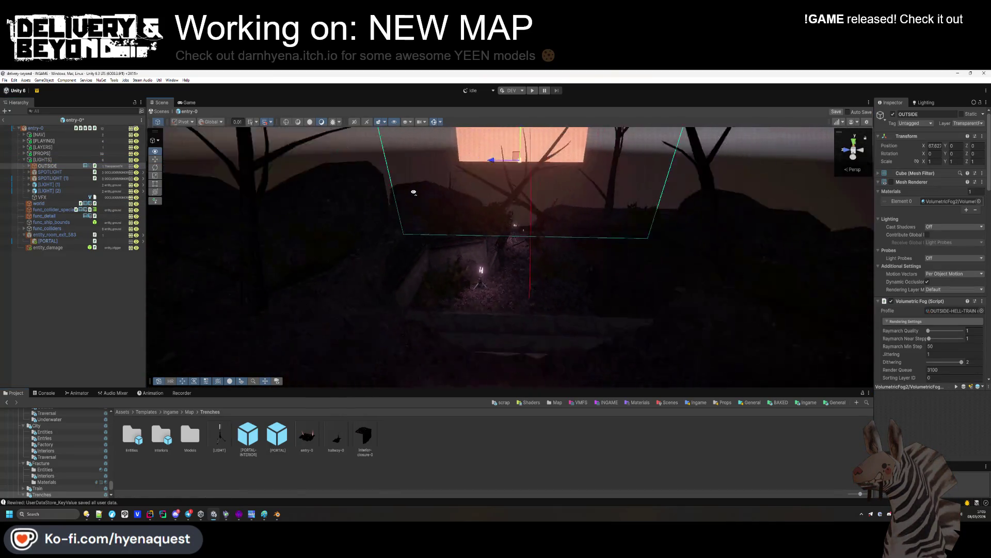
pyautogui.keyDown('alt'); pyautogui.moveTo(436, 127); pyautogui.dragTo(289, 160); pyautogui.keyUp('alt')
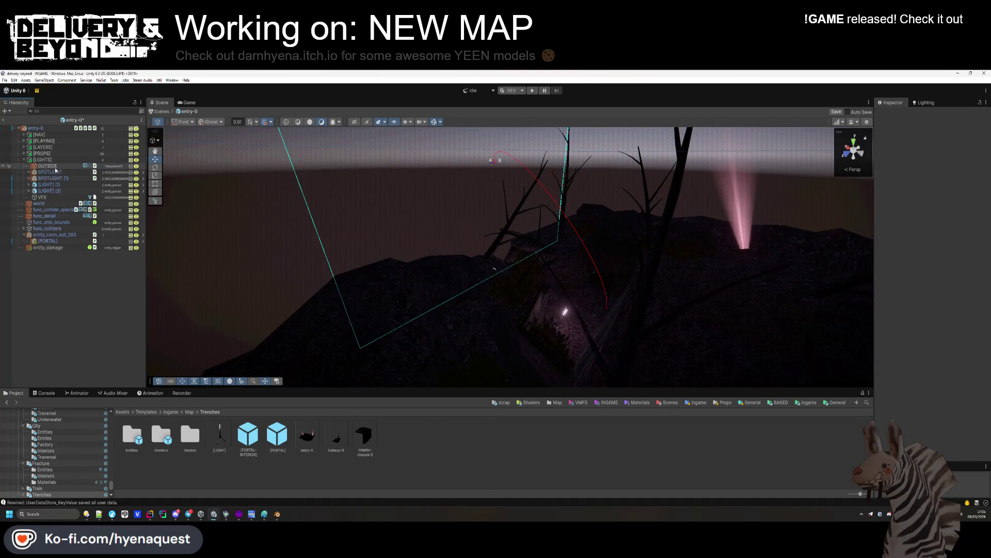
pyautogui.keyDown('alt'); pyautogui.moveTo(407, 224); pyautogui.dragTo(555, 231); pyautogui.keyUp('alt')
# Step: Assign the OUTSIDE-TRENCHES asset to OUTSIDE's Volumetric Fog Profile field
pyautogui.click(912, 181)
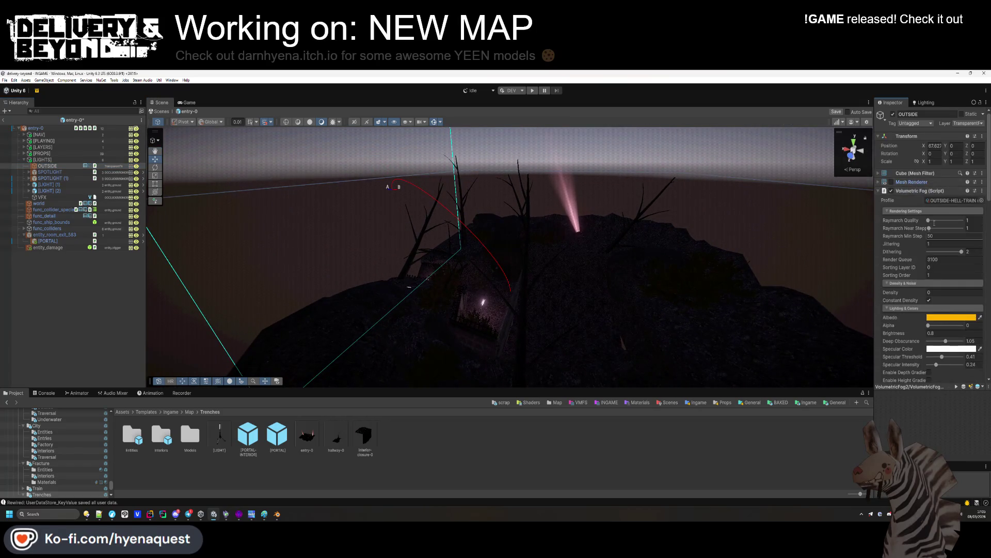
pyautogui.click(953, 201)
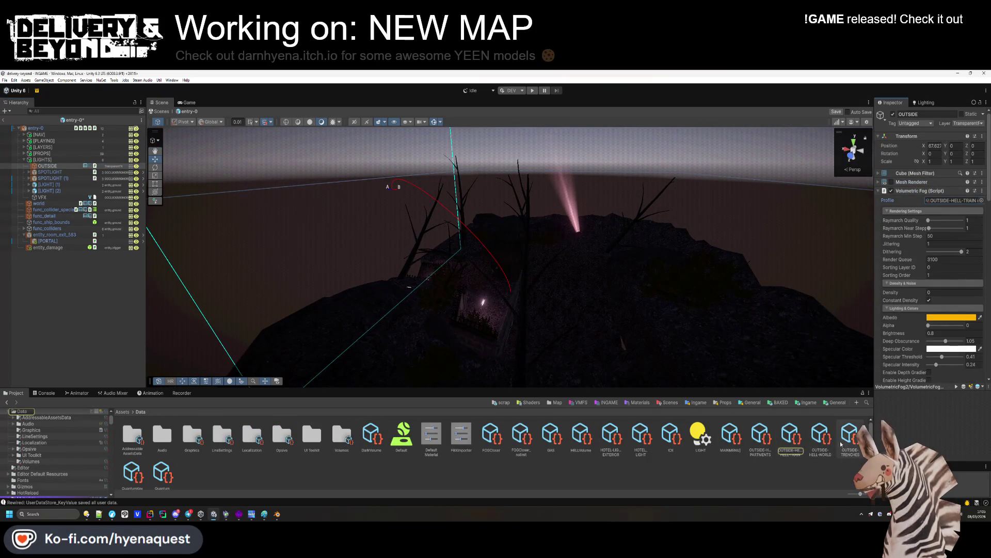
pyautogui.moveTo(853, 435); pyautogui.dragTo(952, 201)
pyautogui.keyDown('alt'); pyautogui.moveTo(568, 258); pyautogui.dragTo(594, 304); pyautogui.keyUp('alt')
pyautogui.scroll(-3, 595, 304)
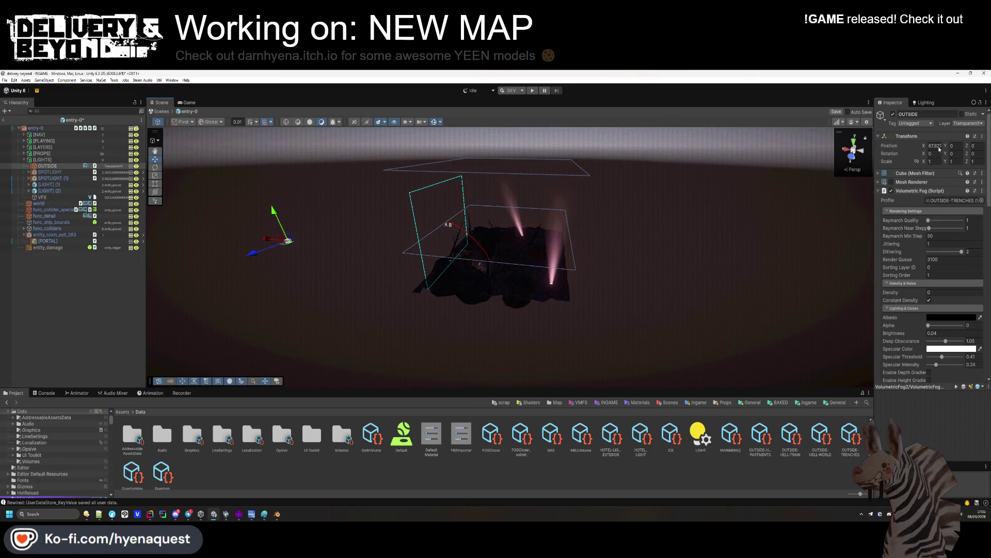
pyautogui.scroll(5, 784, 238)
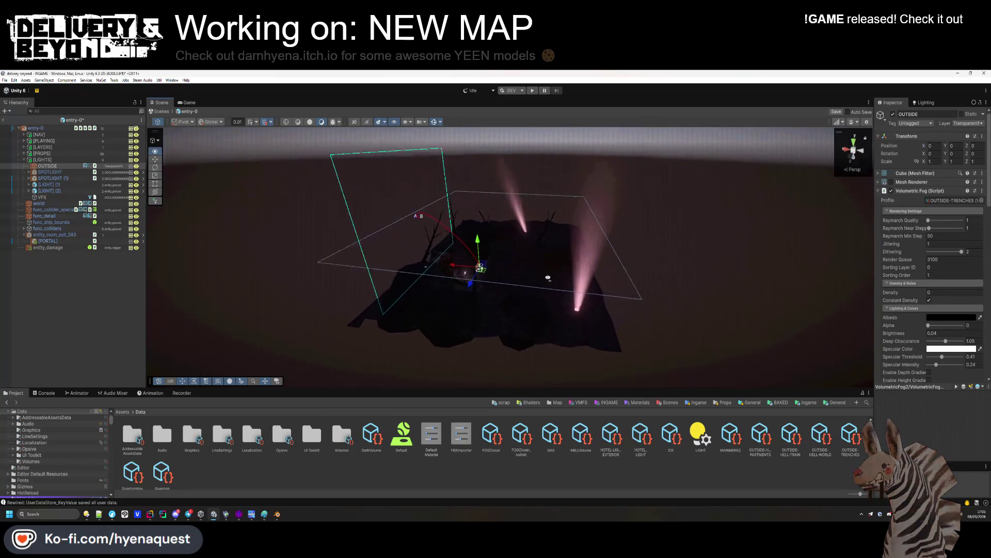
pyautogui.scroll(-5, 929, 259)
pyautogui.scroll(-10, 936, 299)
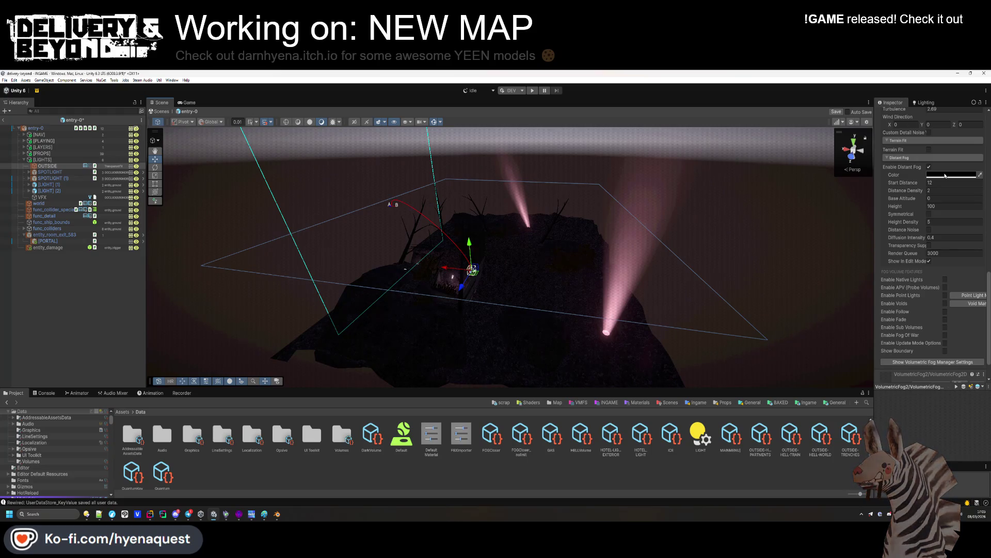
pyautogui.click(149, 430)
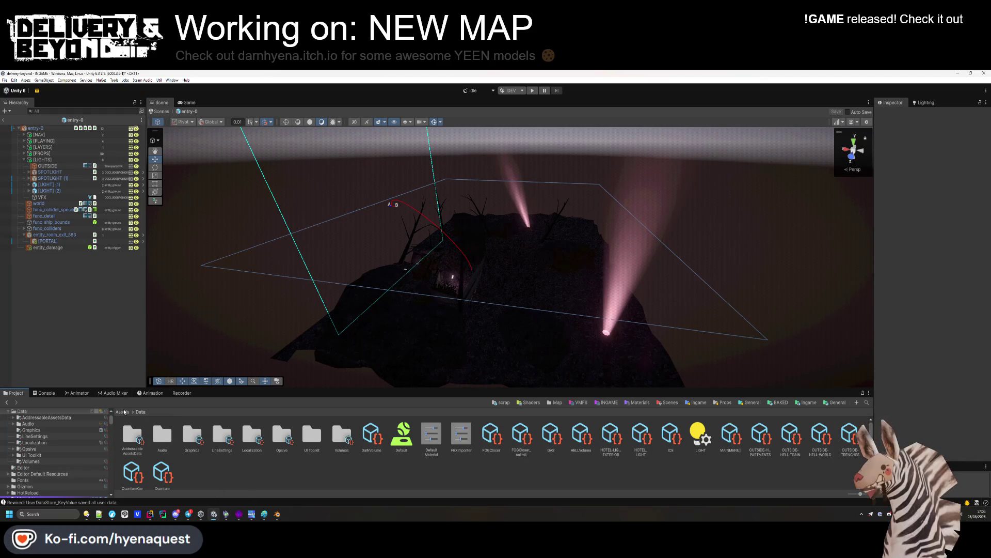
pyautogui.click(122, 412)
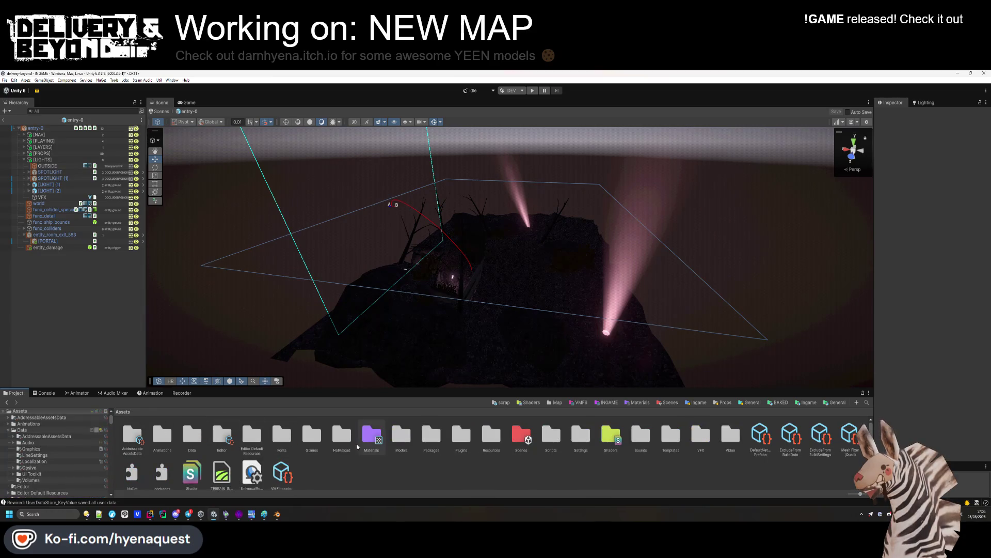
# Step: Check the Trenches world's Ambient Fog Color, then exit Prefab Mode and enter play mode
pyautogui.doubleClick(491, 436)
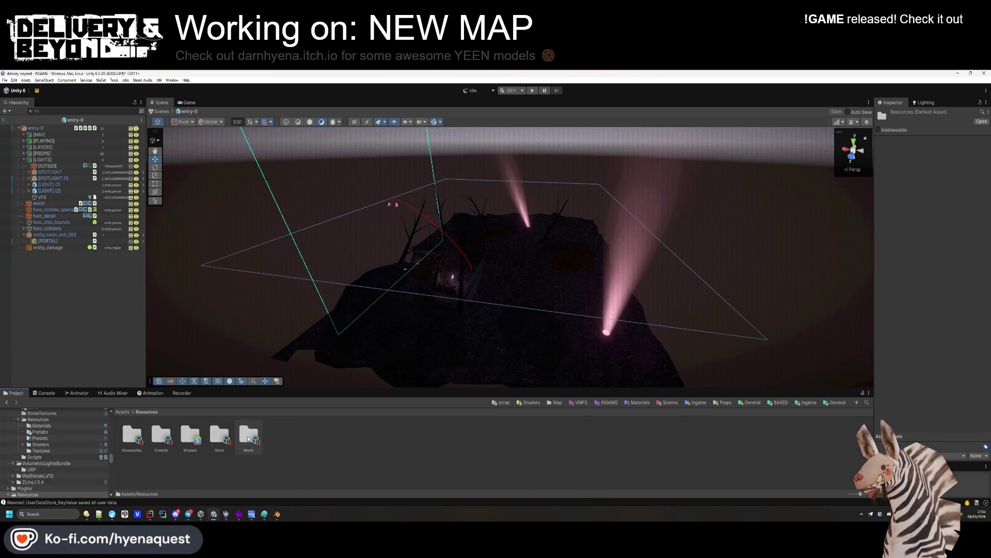
pyautogui.doubleClick(249, 439)
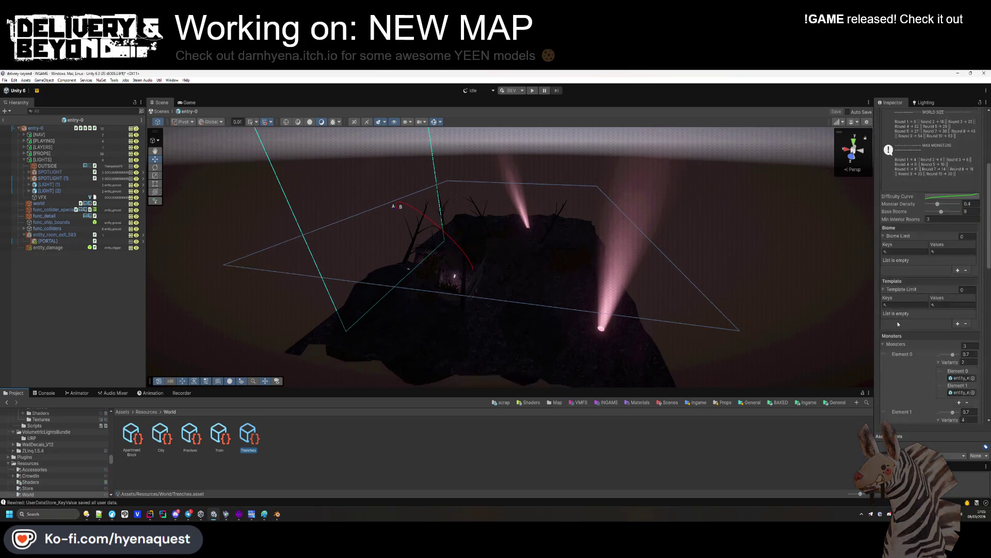
pyautogui.scroll(-5, 934, 255)
pyautogui.click(935, 251)
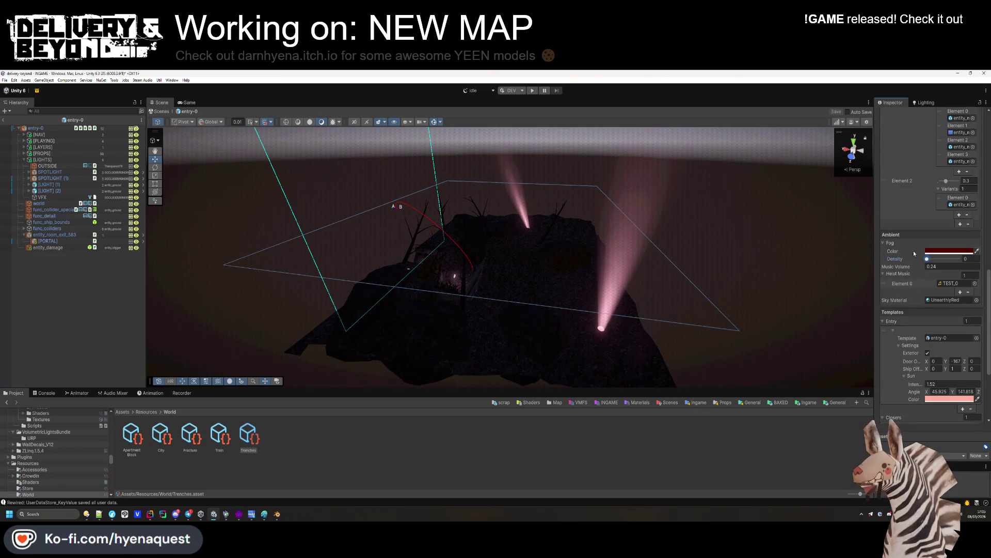
pyautogui.click(695, 466)
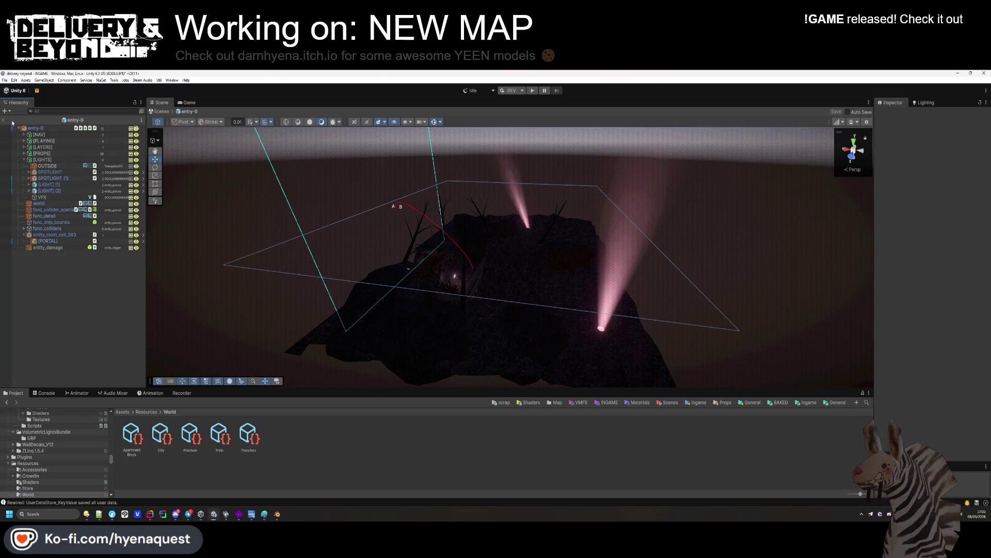
pyautogui.hotkey('ctrl', 'p')
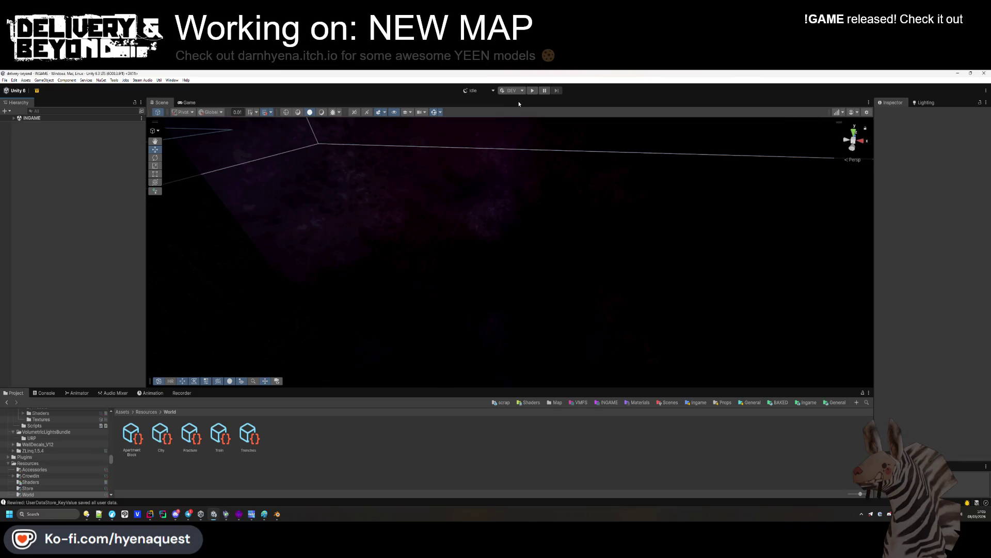
pyautogui.click(530, 92)
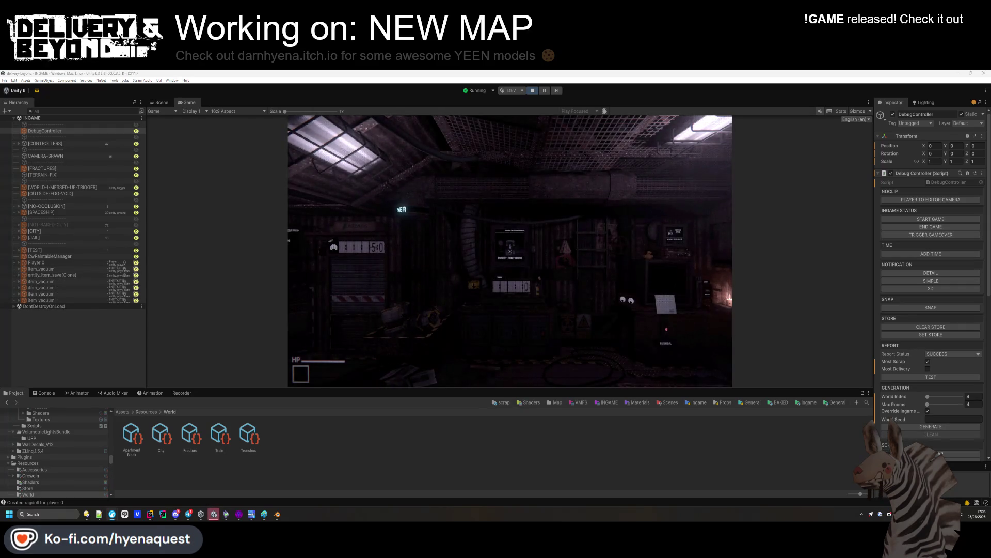
# Step: Clear the console, select the DebugController, and trigger START GAME under Ingame Status
pyautogui.click(594, 265)
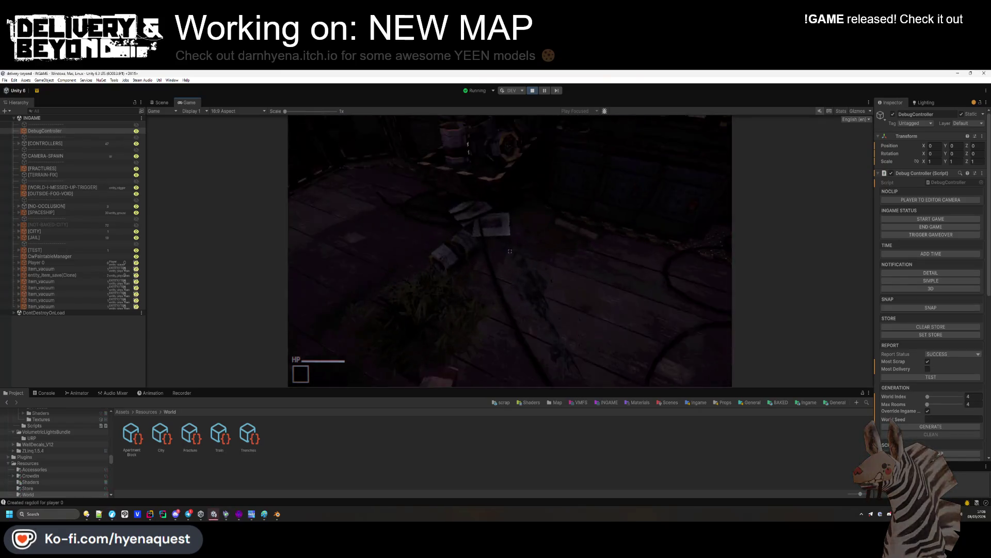
pyautogui.click(46, 393)
pyautogui.click(15, 392)
pyautogui.click(45, 393)
pyautogui.click(7, 401)
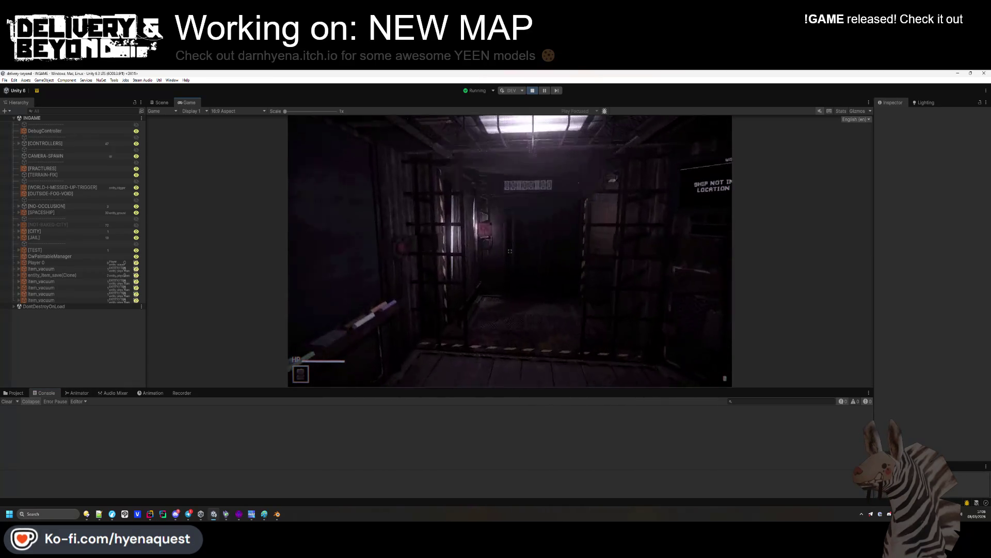
pyautogui.press('super')
pyautogui.click(72, 131)
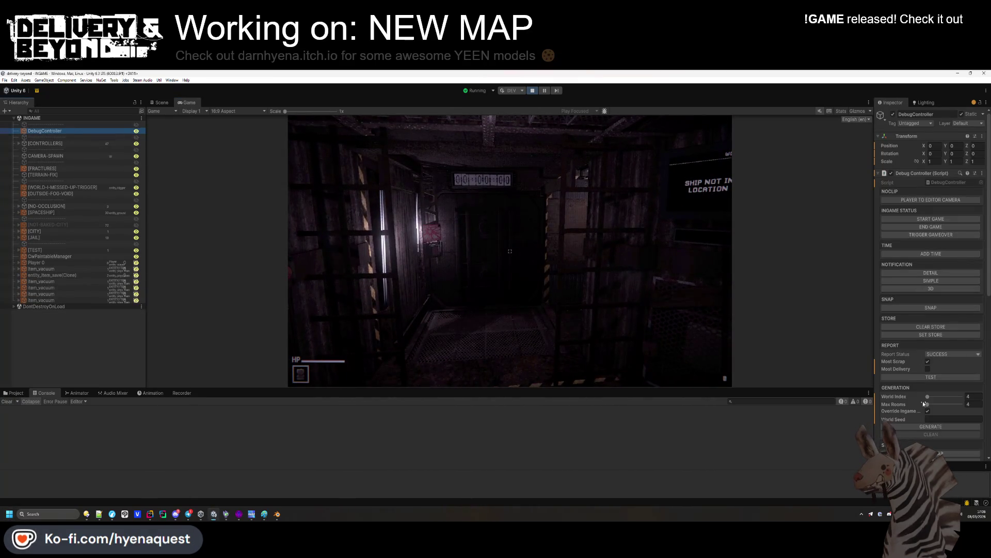
pyautogui.scroll(2, 929, 351)
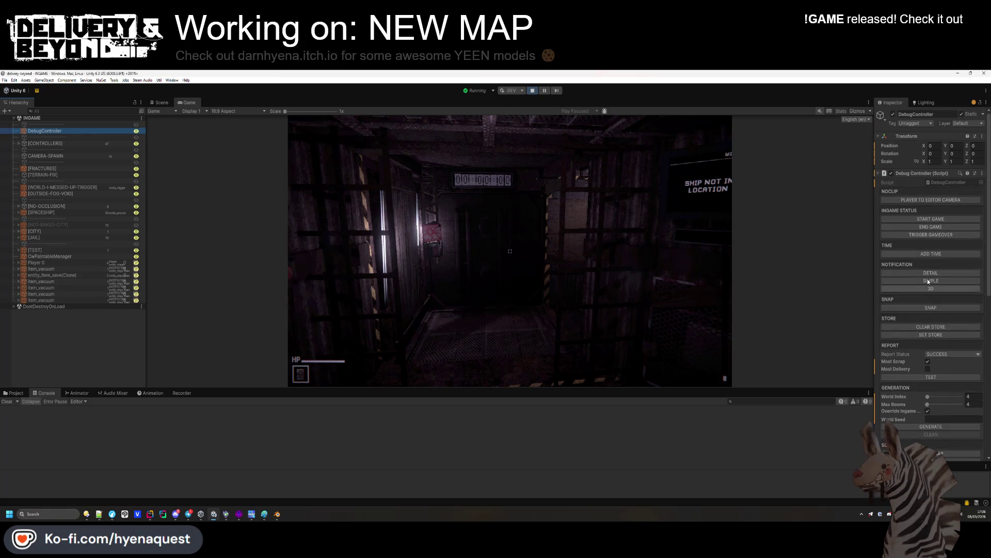
pyautogui.click(937, 219)
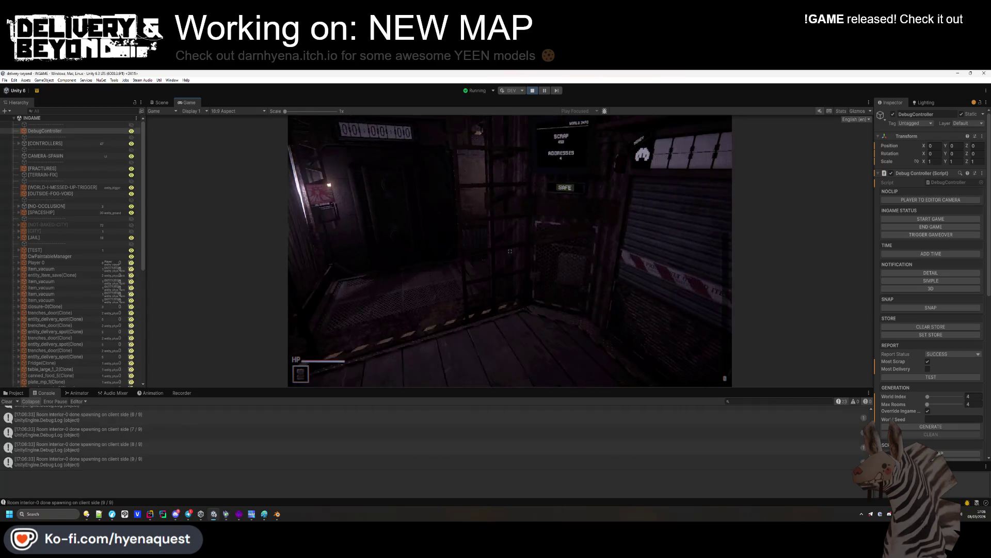
# Step: Inspect the last console message and clear all console log entries
pyautogui.press('super')
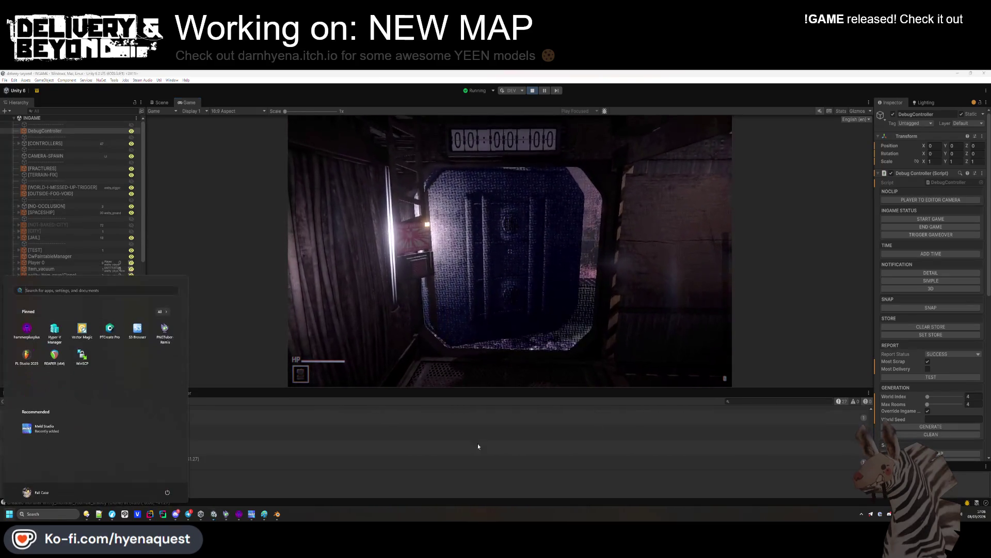
pyautogui.click(478, 459)
pyautogui.click(5, 403)
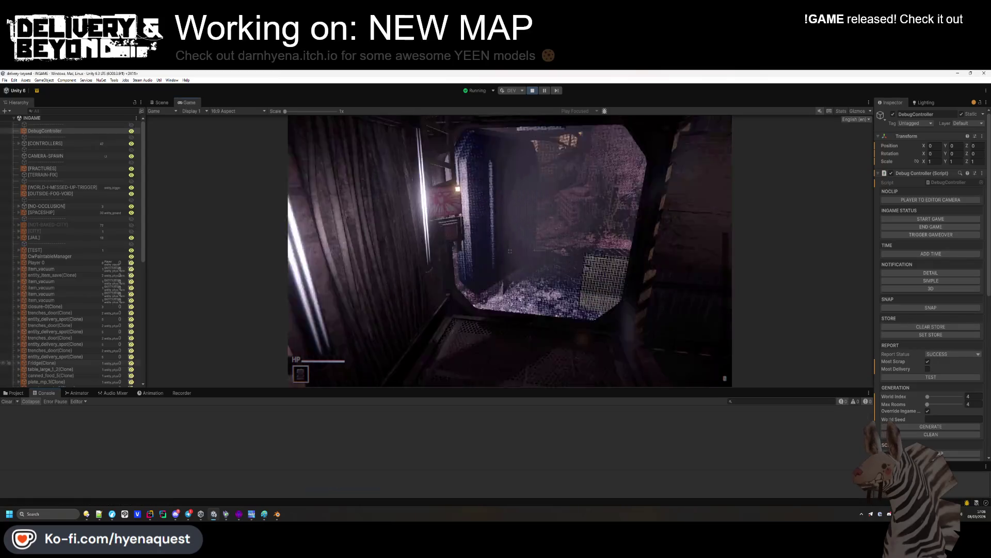
pyautogui.press('super')
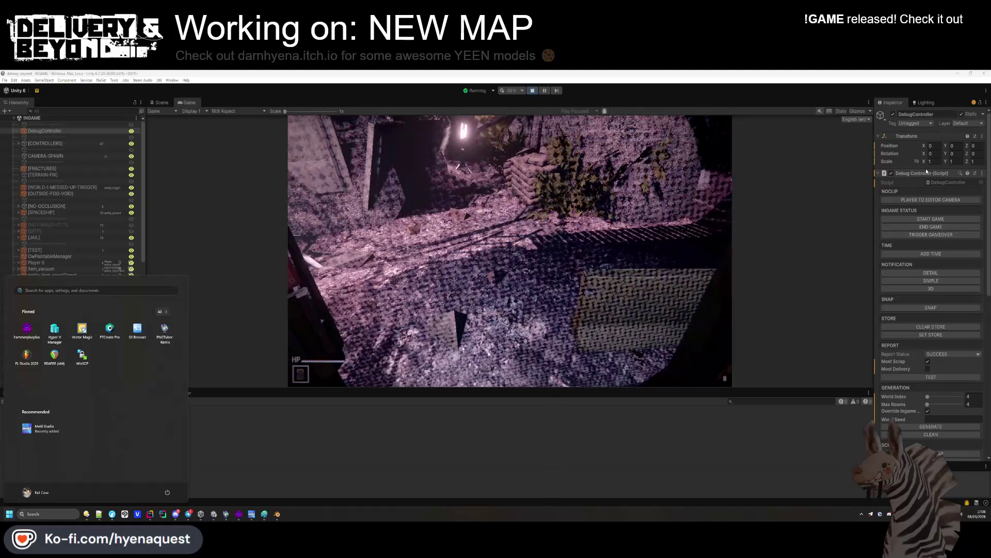
# Step: Press ADD TIME three times to extend the police countdown to about twenty minutes
pyautogui.click(930, 251)
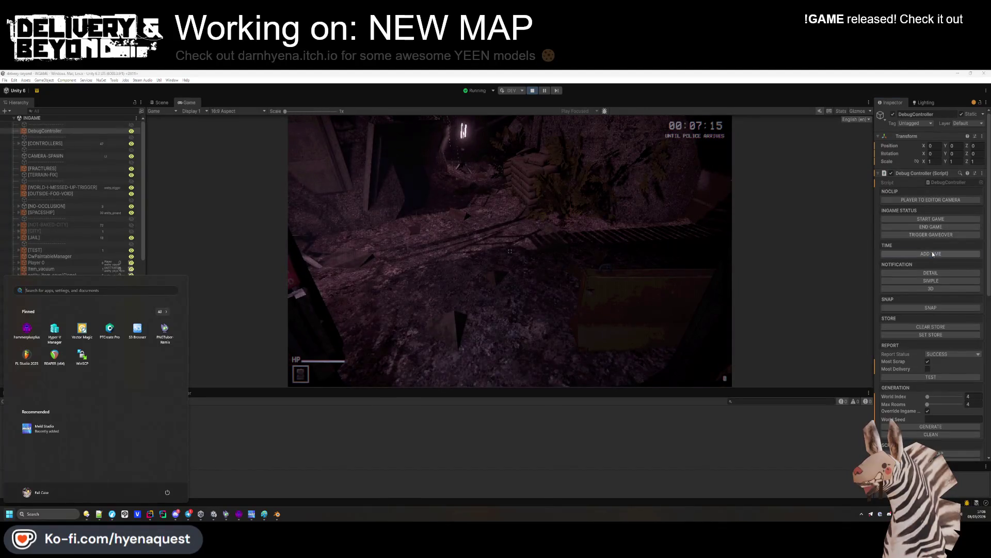
pyautogui.click(930, 253)
pyautogui.click(930, 253)
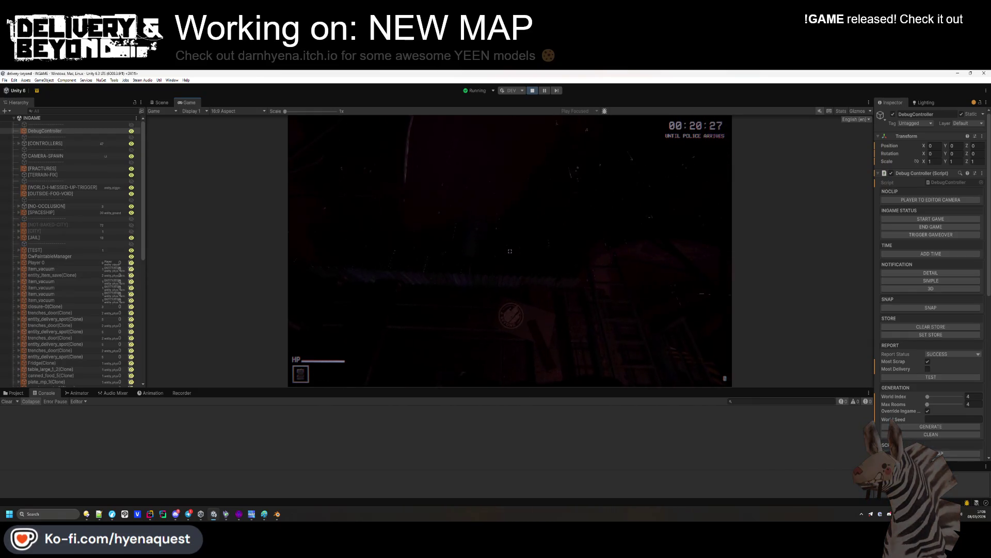
pyautogui.press('super')
pyautogui.click(619, 275)
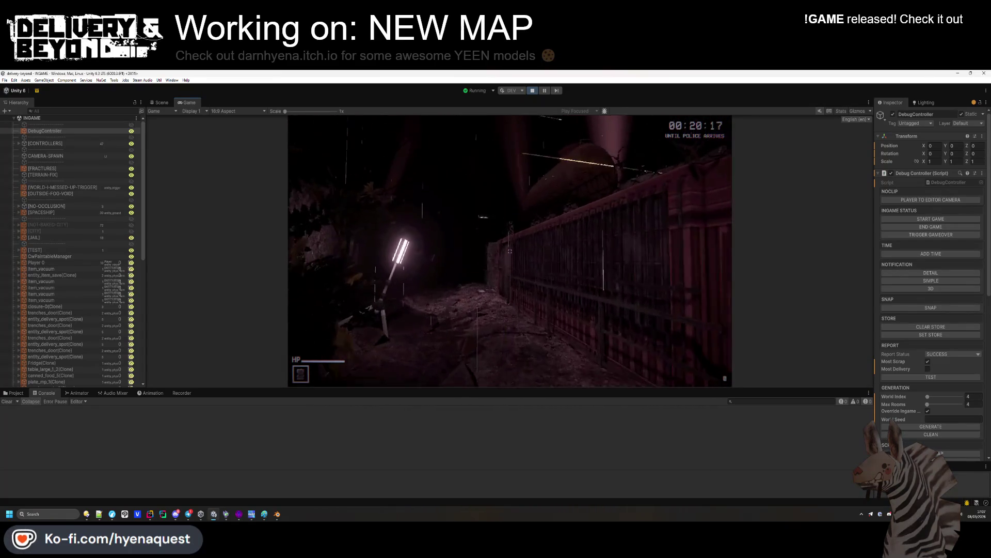
pyautogui.press('super')
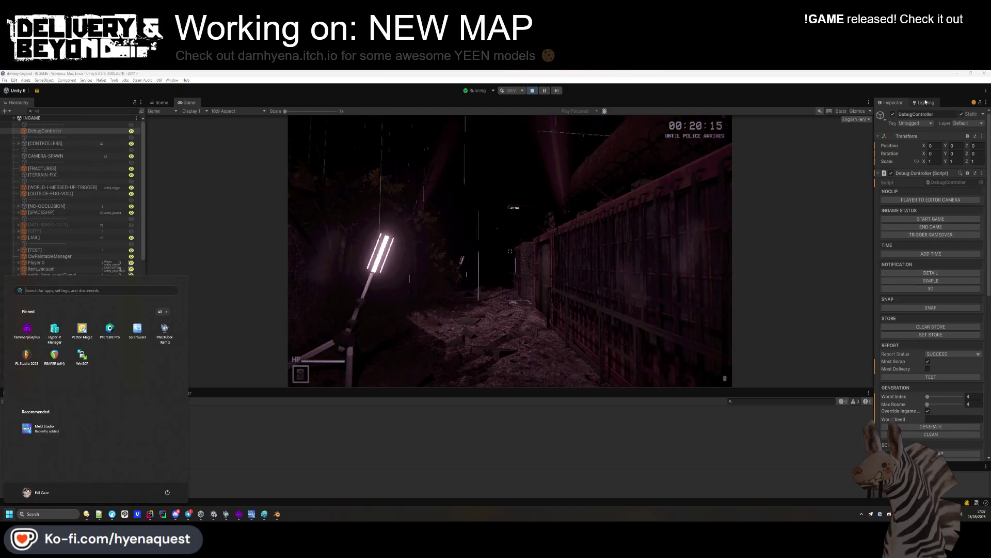
pyautogui.click(162, 102)
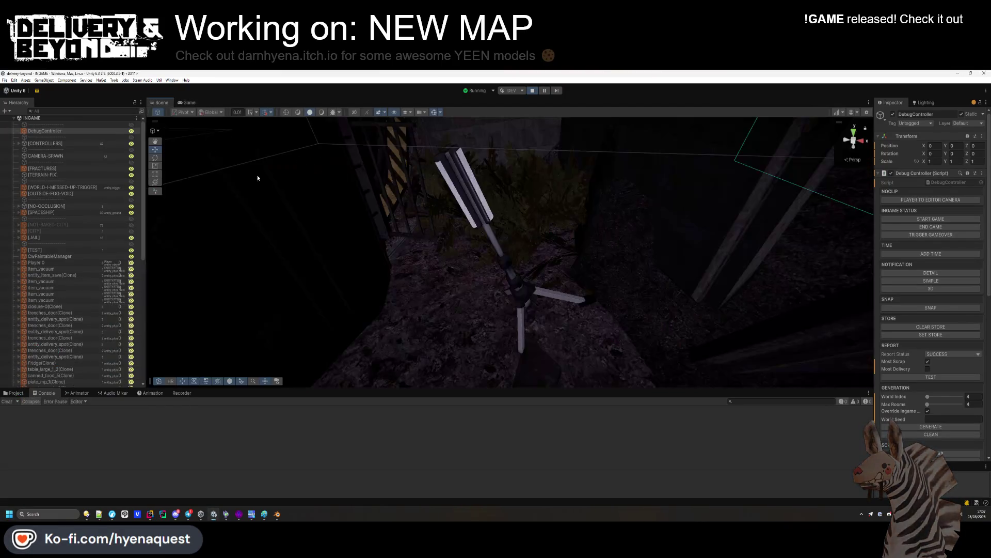
# Step: In the Scene view, pick the lamp-post collider and the spaceship outer shell collider from an overhead view
pyautogui.click(499, 287)
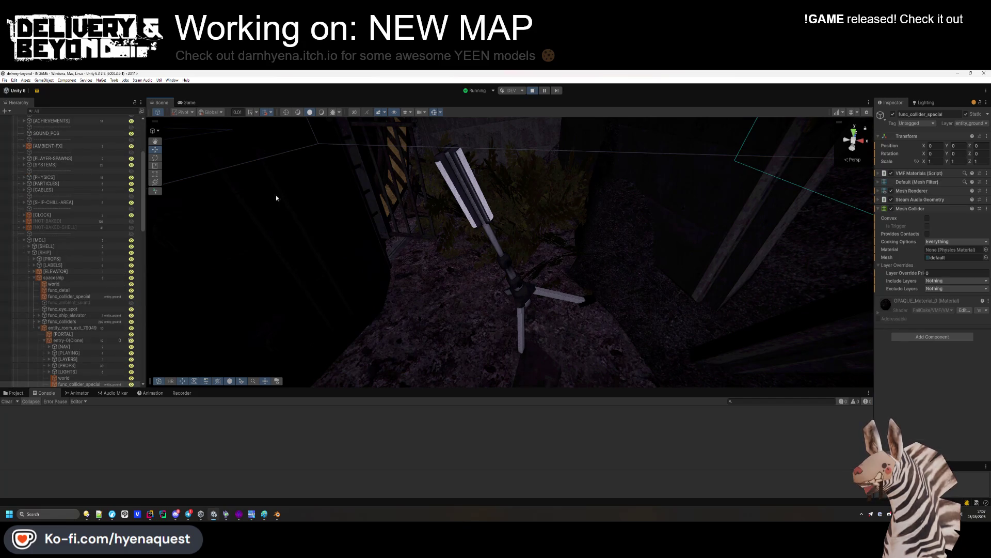
pyautogui.scroll(-5, 113, 298)
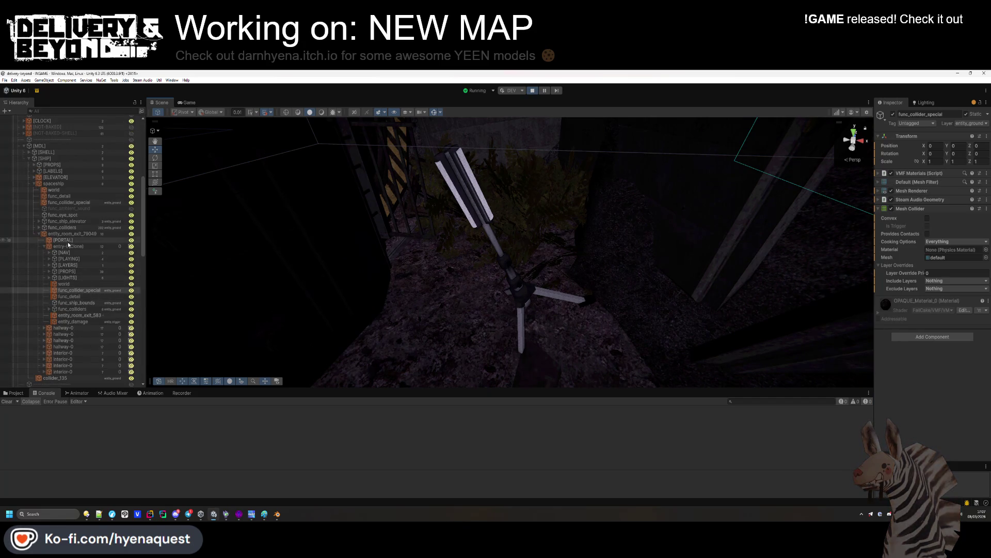
pyautogui.moveTo(428, 237)
pyautogui.mouseDown()
pyautogui.moveTo(425, 295)
pyautogui.moveTo(520, 241)
pyautogui.mouseUp()
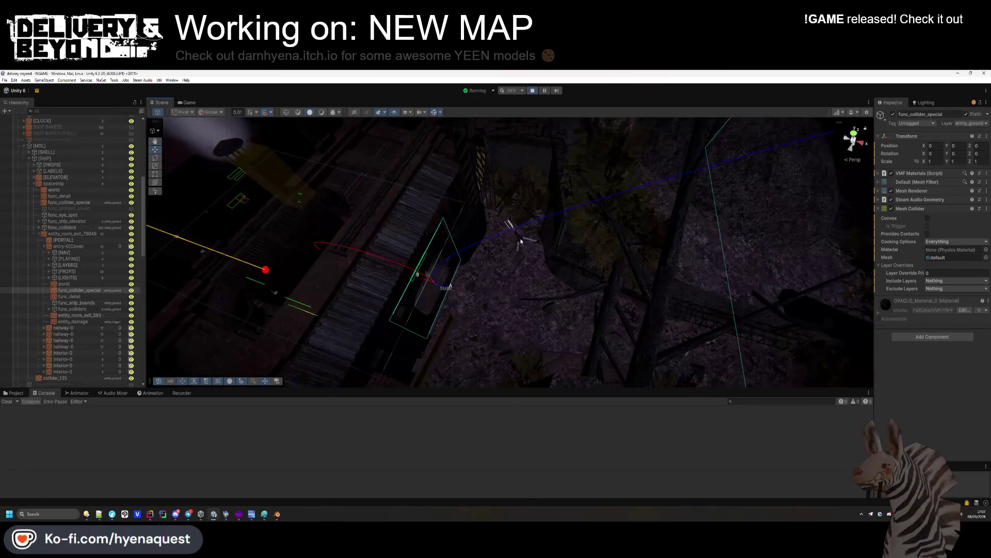
pyautogui.click(520, 237)
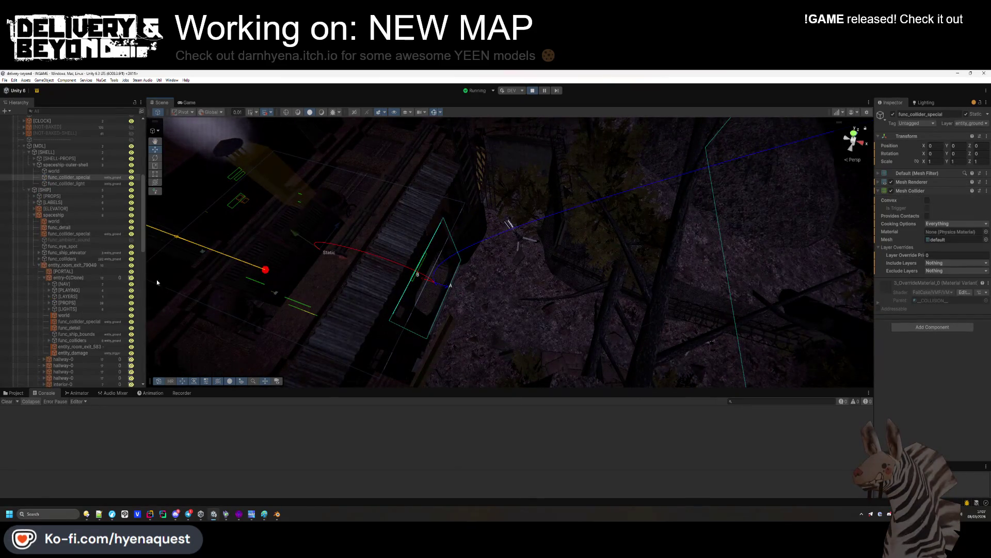
# Step: Select OUTSIDE under entity_room_exit_79049 > [LIGHTS] and show its Distant Fog settings beside the game
pyautogui.click(39, 264)
pyautogui.click(39, 265)
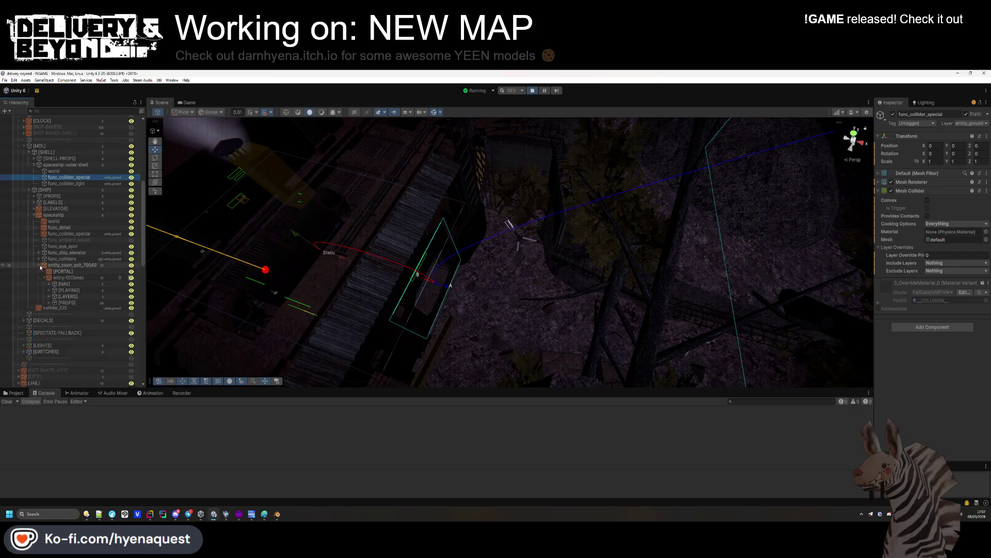
pyautogui.scroll(-1, 66, 303)
pyautogui.click(49, 286)
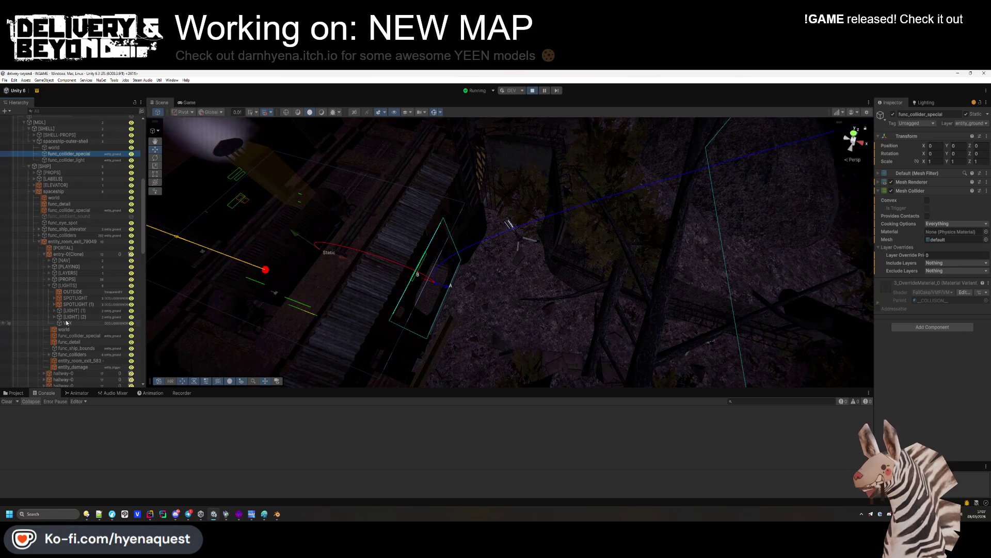
pyautogui.click(72, 291)
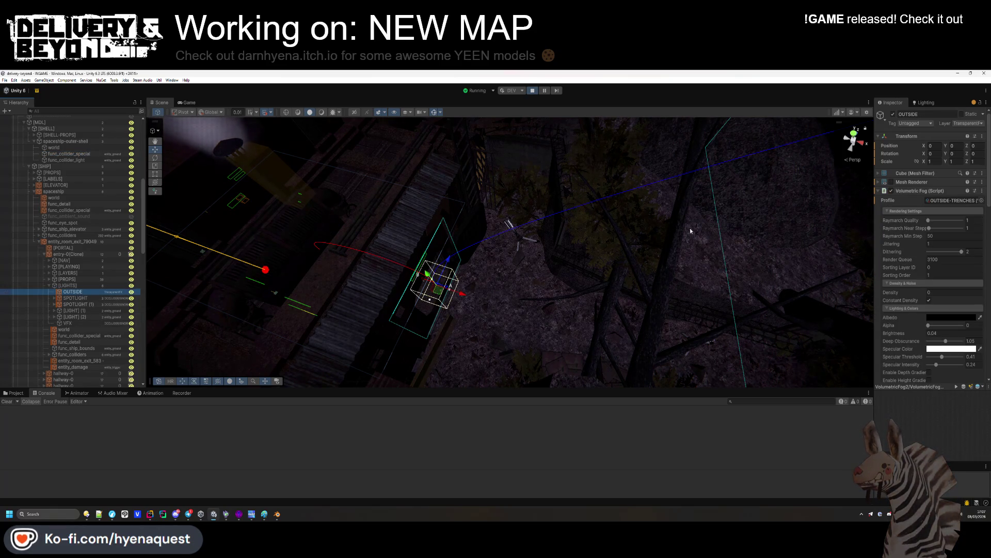
pyautogui.click(189, 102)
pyautogui.press('super')
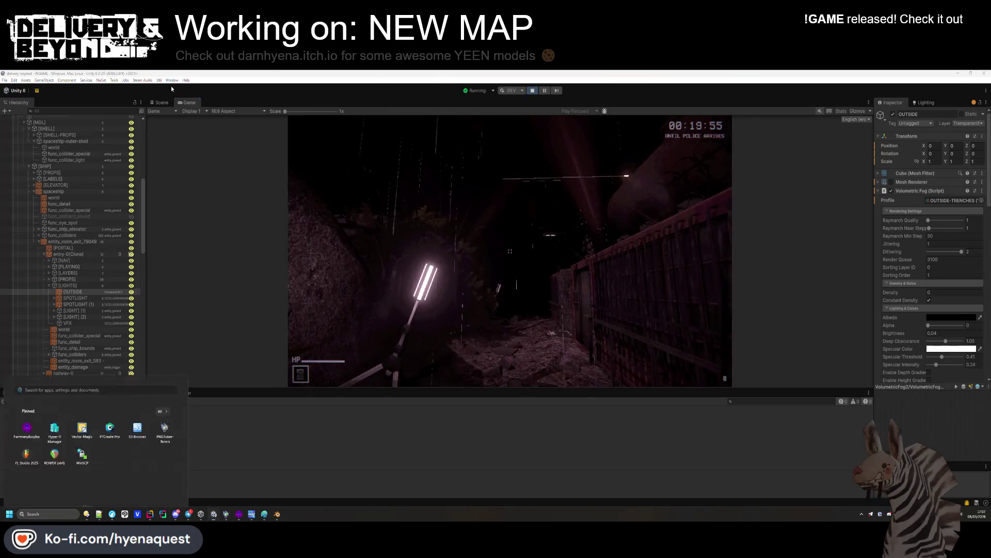
pyautogui.scroll(-10, 925, 325)
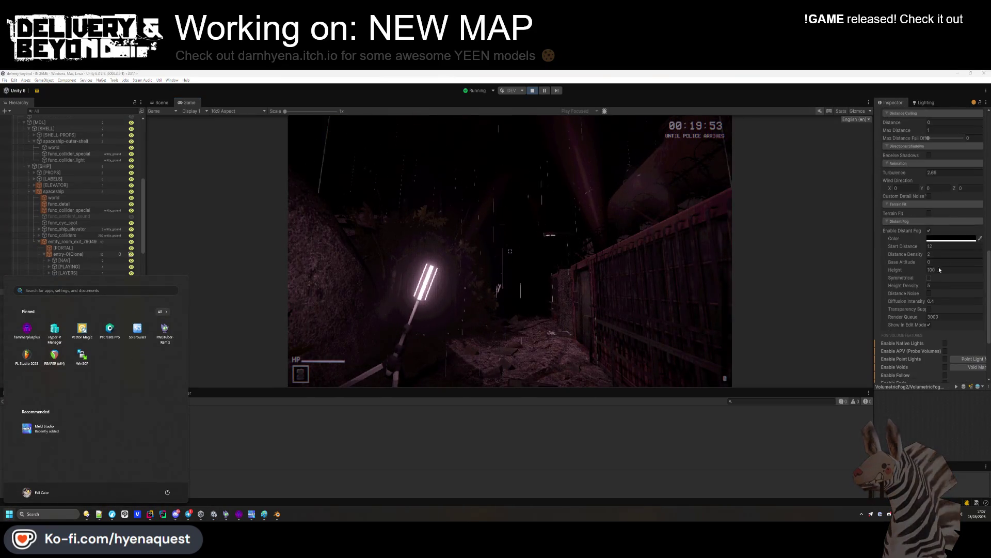
# Step: Make the distant fog colour a soft pink
pyautogui.click(941, 238)
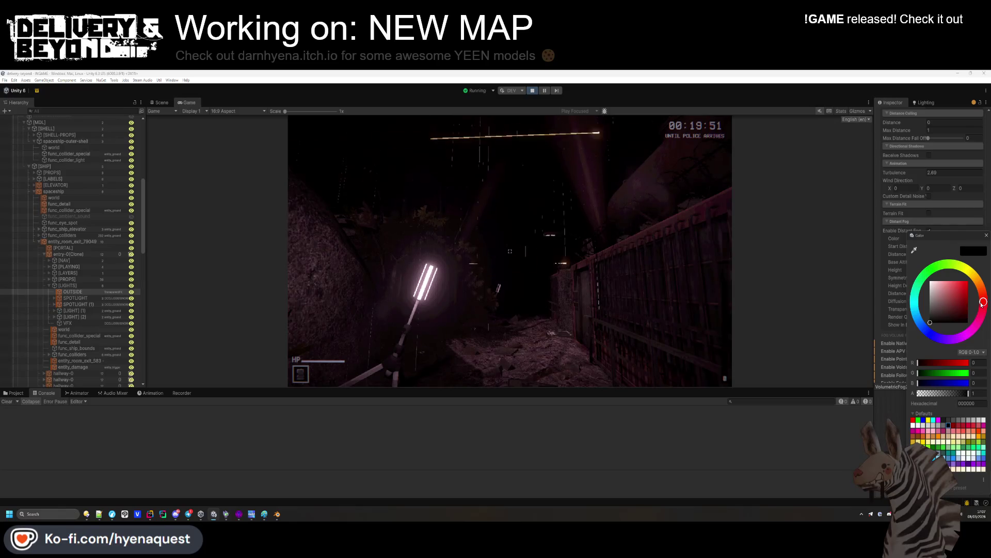
pyautogui.click(954, 298)
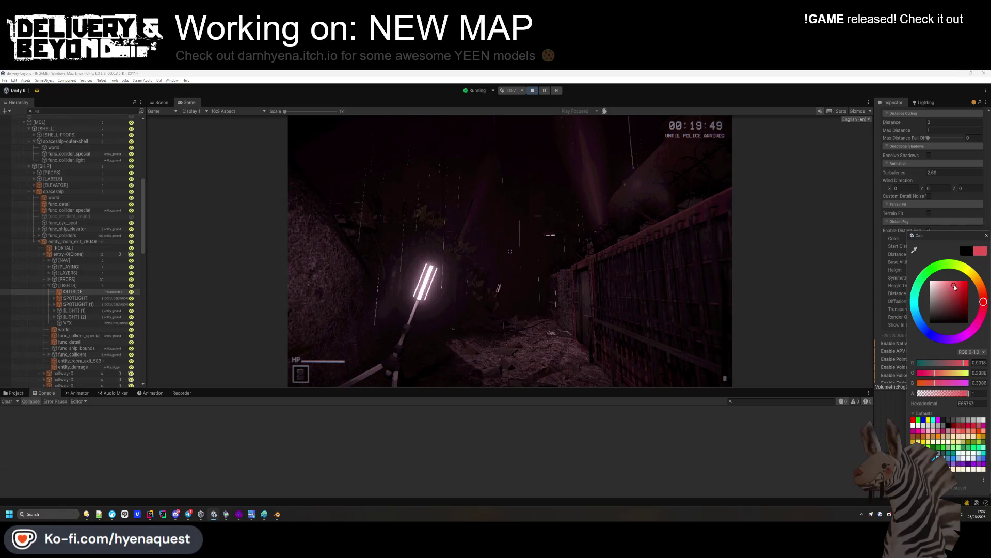
pyautogui.moveTo(947, 280); pyautogui.dragTo(950, 284)
pyautogui.click(906, 269)
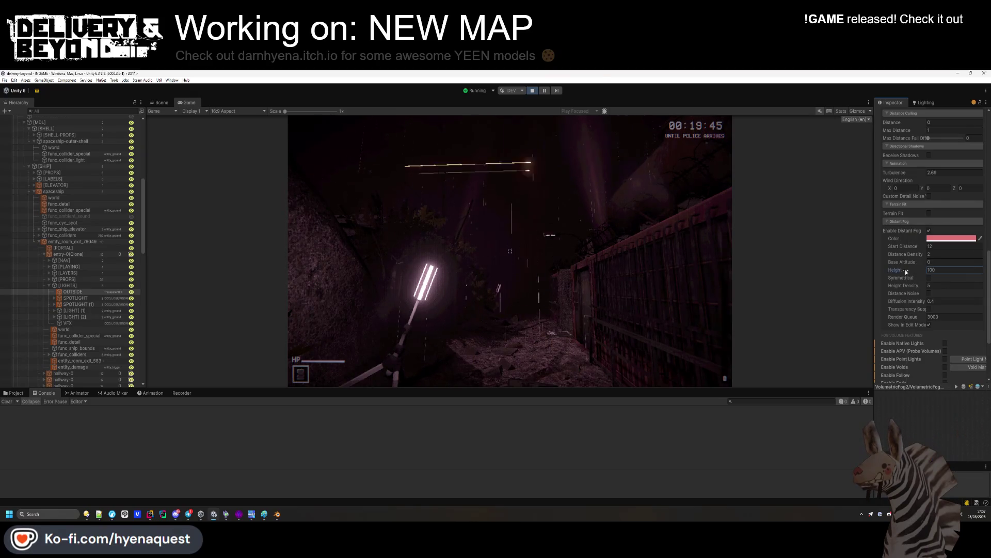
# Step: Try several Start Distance values and set the distant fog's Distance Density to 0.01
pyautogui.moveTo(918, 255); pyautogui.dragTo(849, 254)
pyautogui.moveTo(72, 256); pyautogui.dragTo(375, 250)
pyautogui.moveTo(827, 246); pyautogui.dragTo(984, 263)
pyautogui.moveTo(832, 254); pyautogui.dragTo(754, 253)
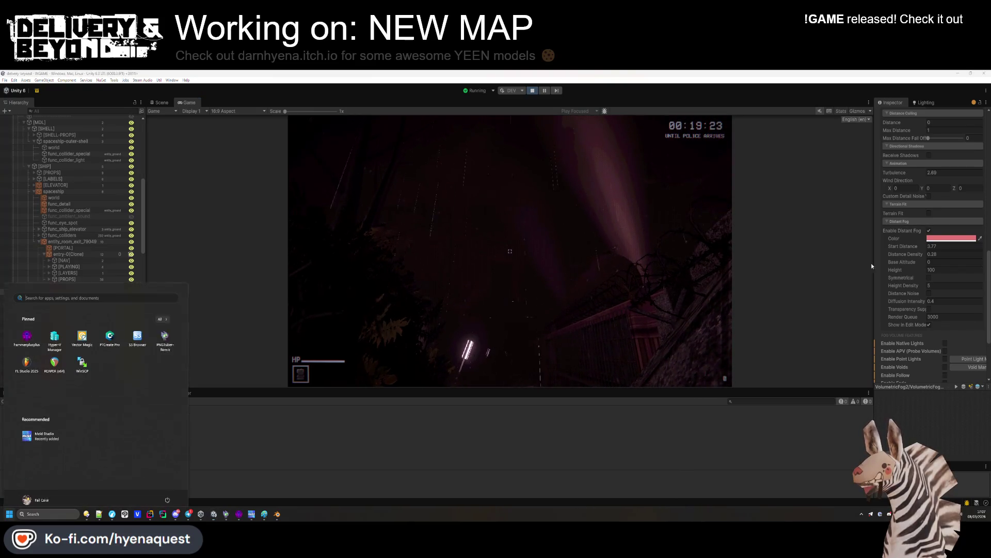
pyautogui.click(940, 255)
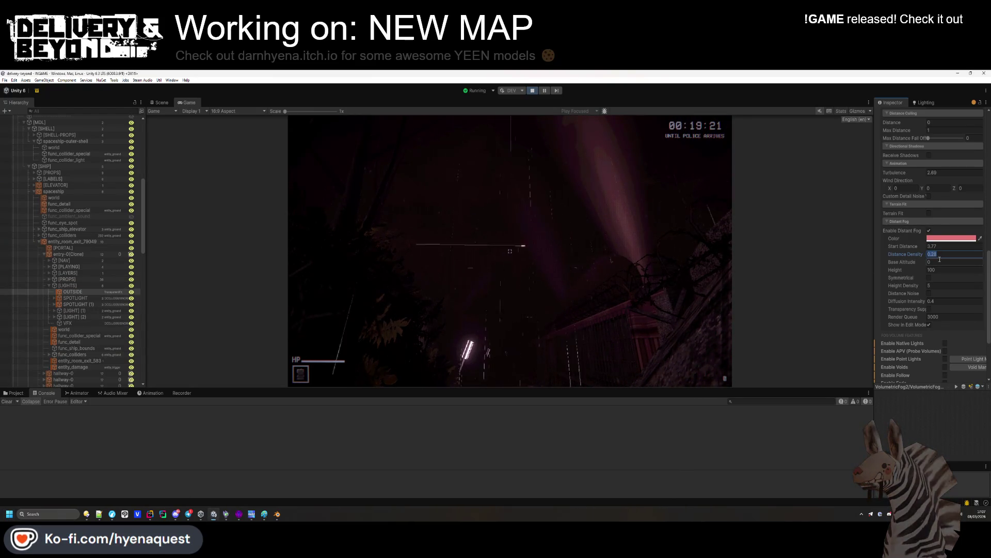
pyautogui.write('1')
pyautogui.press('BackSpace')
pyautogui.write('0')
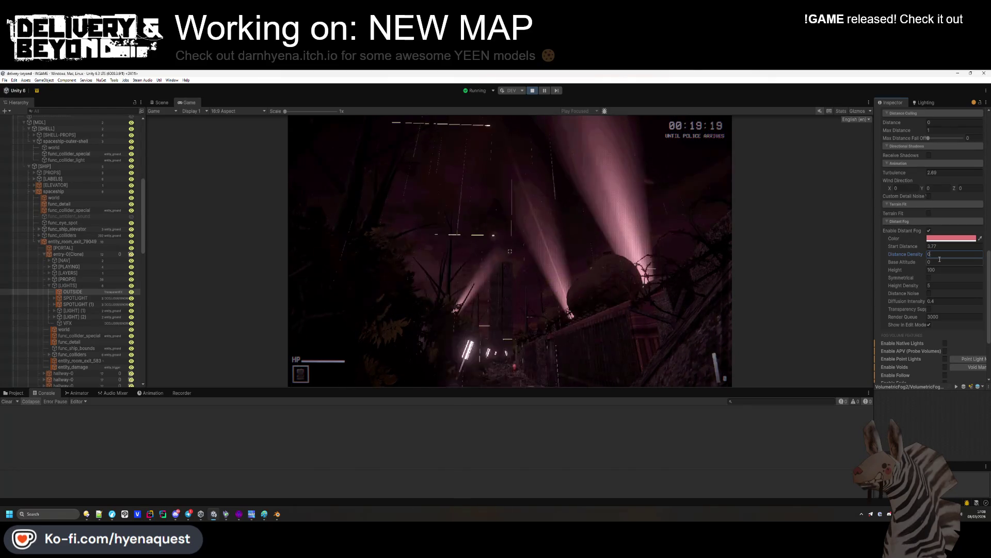
pyautogui.write('.4')
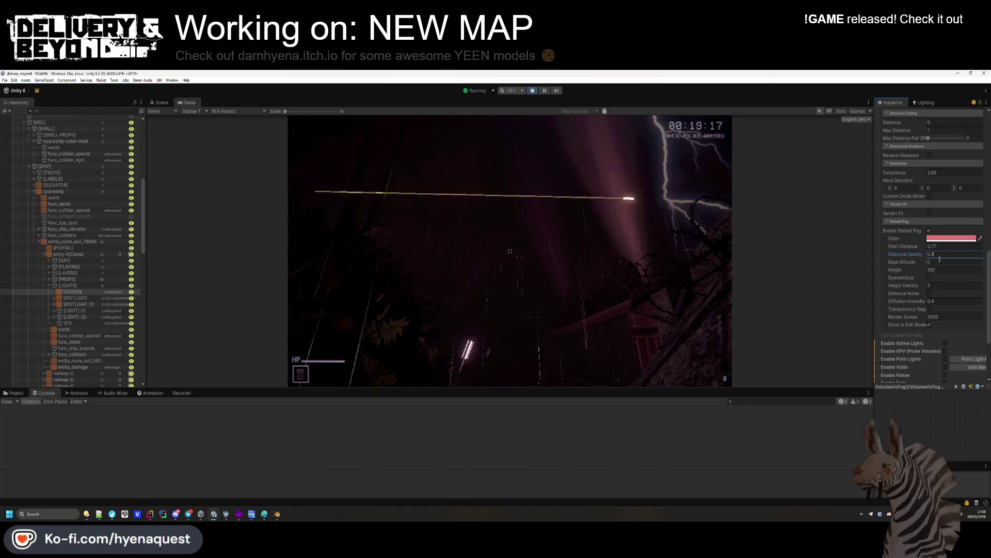
pyautogui.write('04')
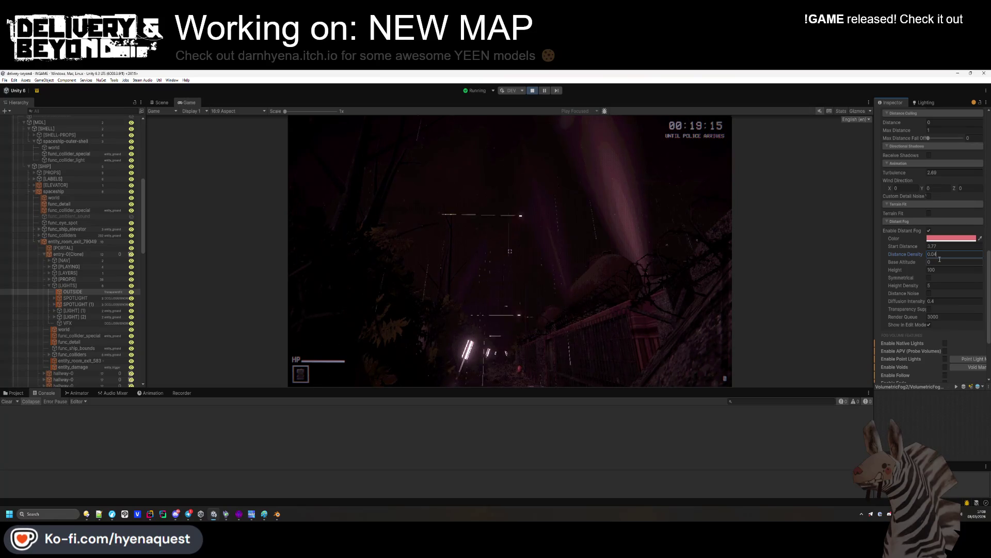
pyautogui.press('BackSpace')
pyautogui.write('2')
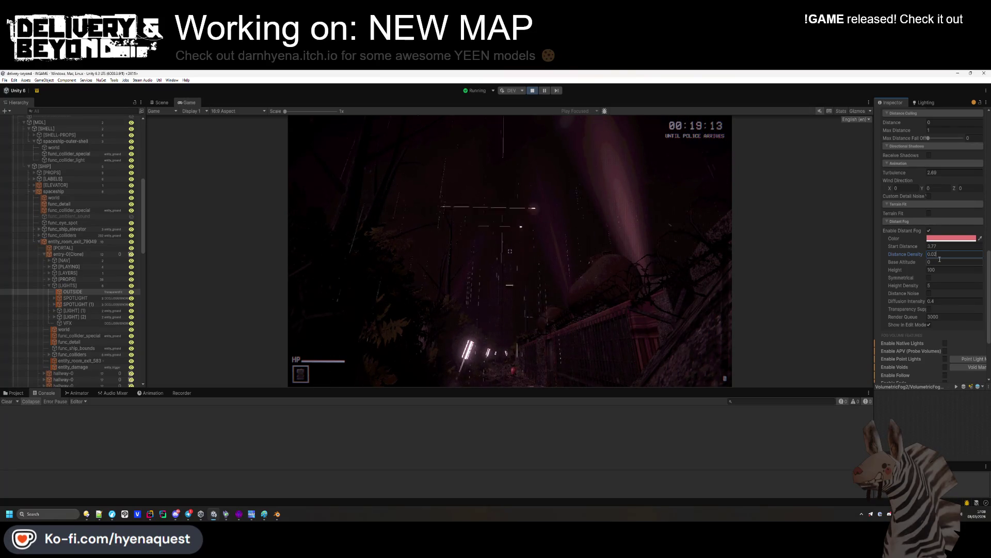
pyautogui.write('1')
pyautogui.press('Return')
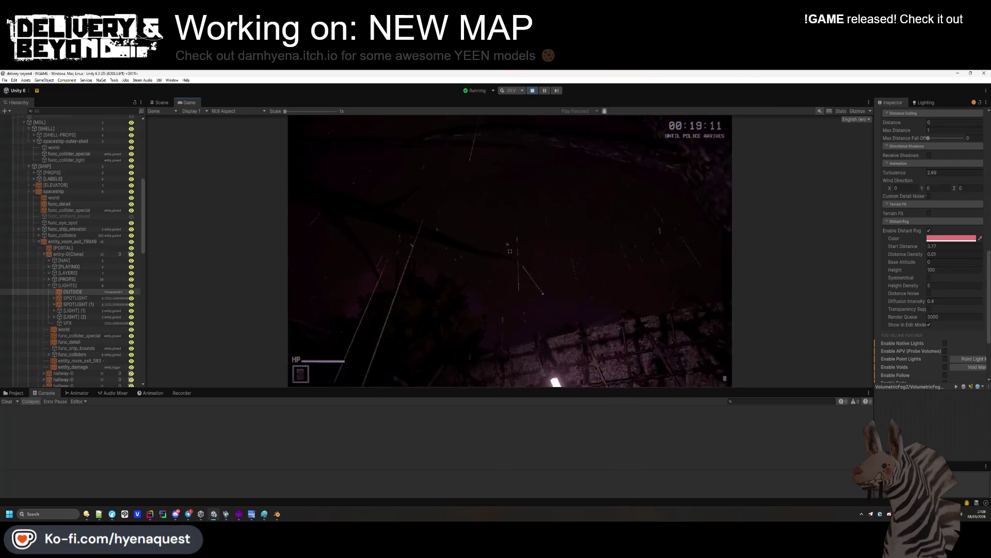
# Step: Set the fog Start Distance to 4 and bring up the scene's Lighting environment settings
pyautogui.press('super')
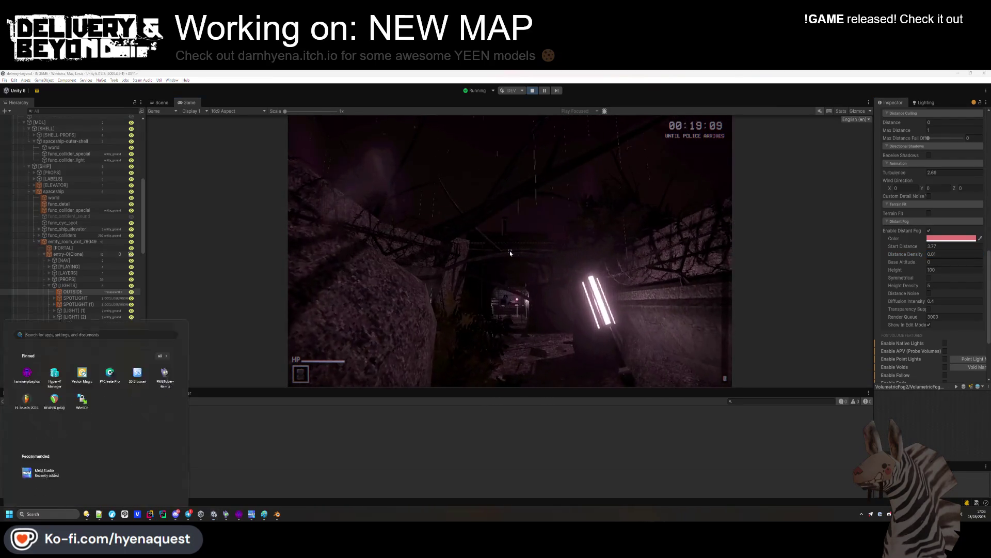
pyautogui.click(936, 246)
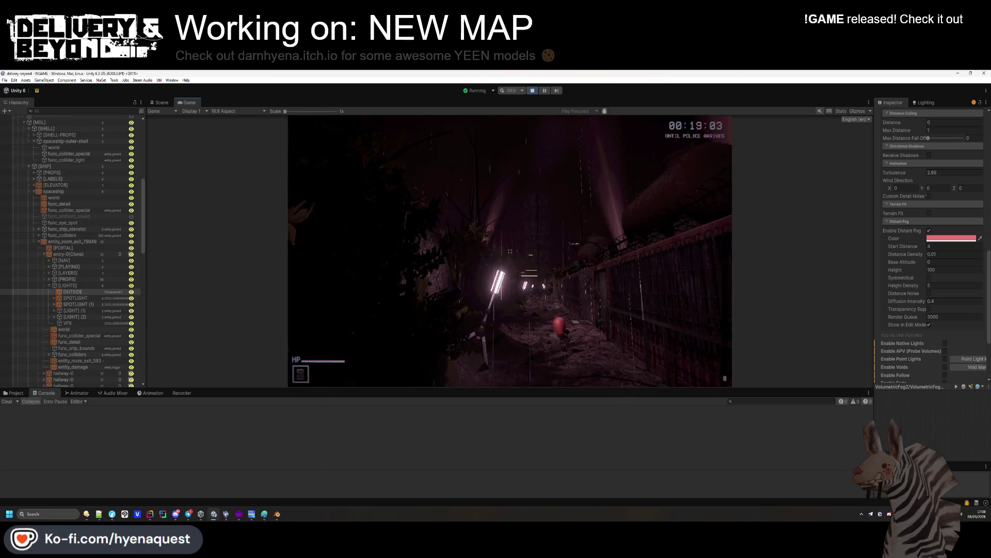
pyautogui.press('super')
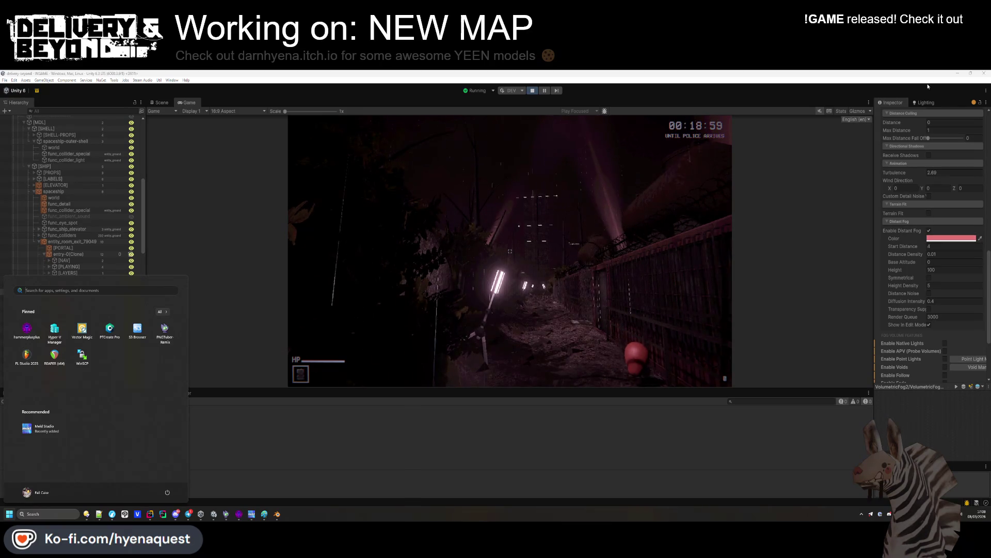
pyautogui.press('super')
pyautogui.click(924, 102)
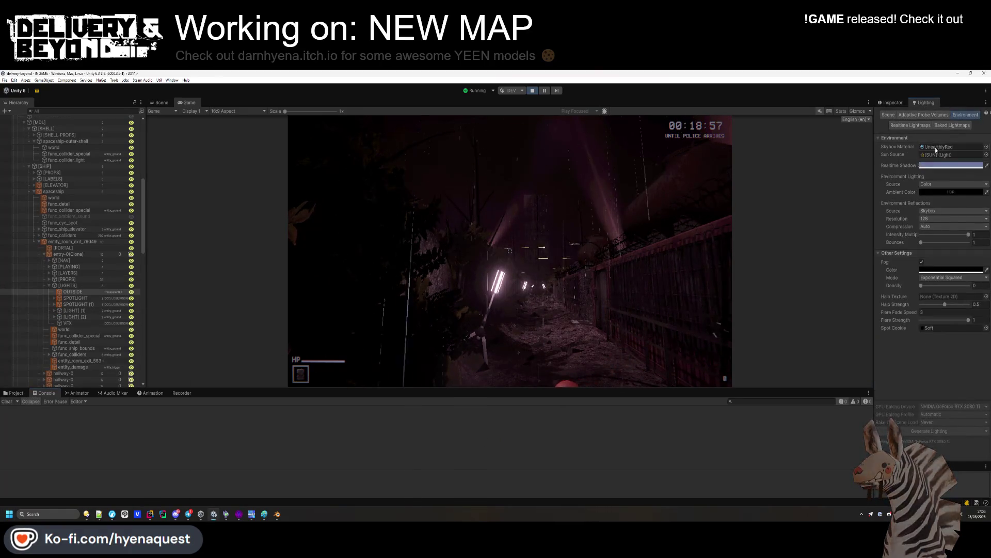
# Step: Raise the UnearthlyRed skybox material's Exposure from 0.34 to 1.44
pyautogui.click(936, 153)
pyautogui.click(891, 102)
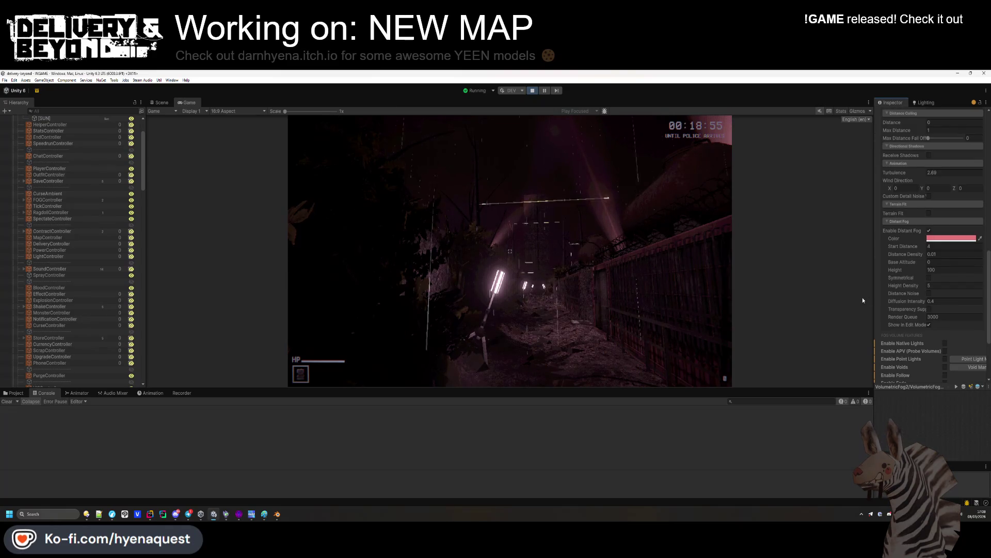
pyautogui.click(18, 393)
pyautogui.click(133, 437)
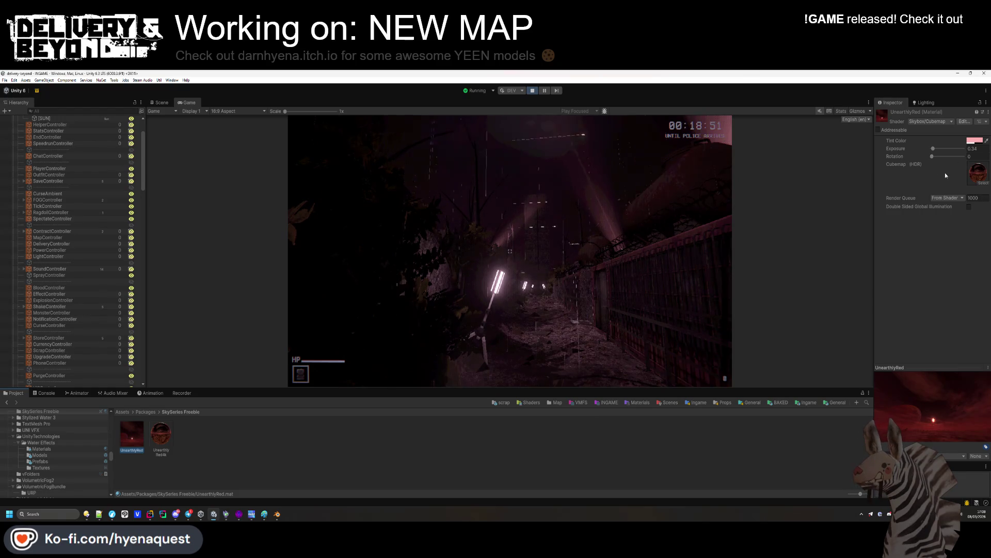
pyautogui.moveTo(933, 148); pyautogui.dragTo(938, 149)
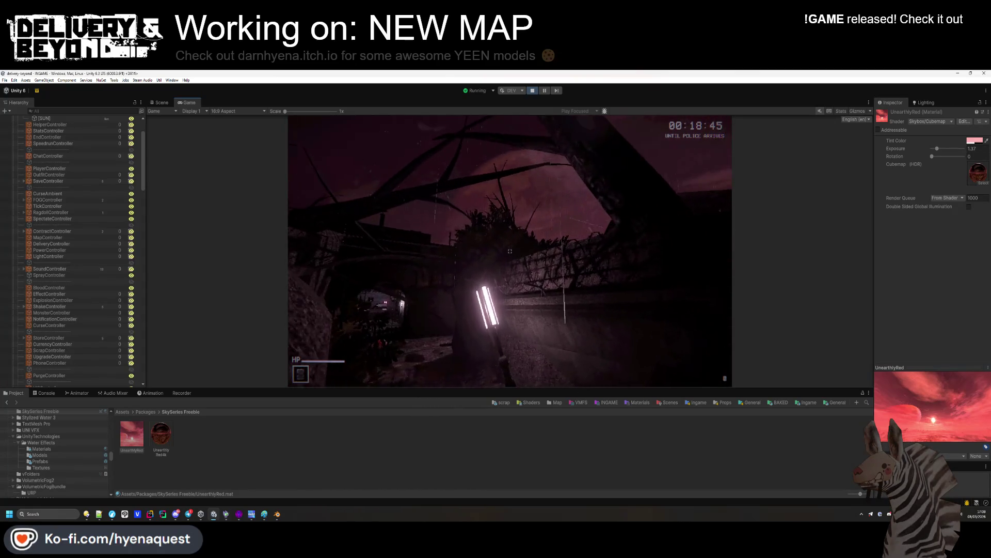
pyautogui.press('super')
pyautogui.click(936, 149)
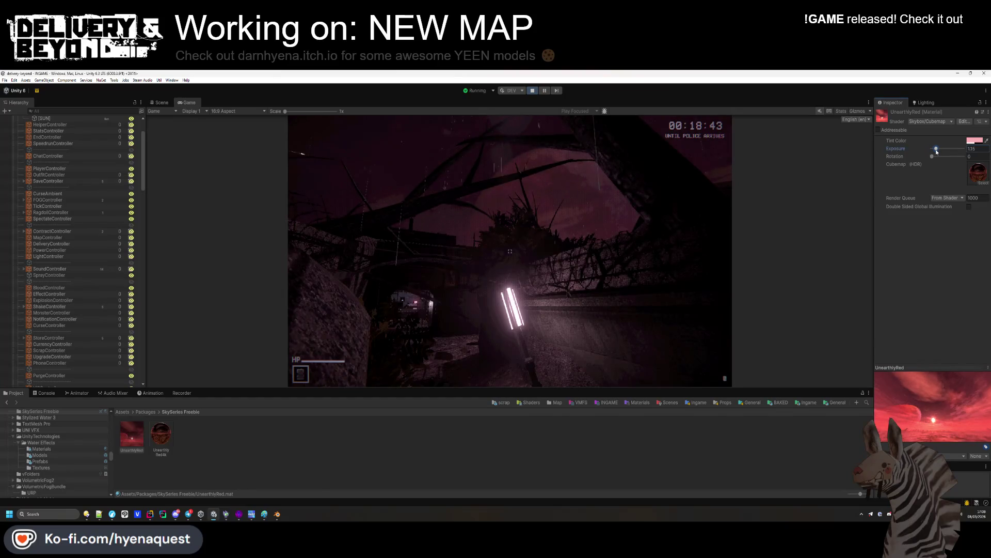
pyautogui.moveTo(937, 152); pyautogui.dragTo(938, 150)
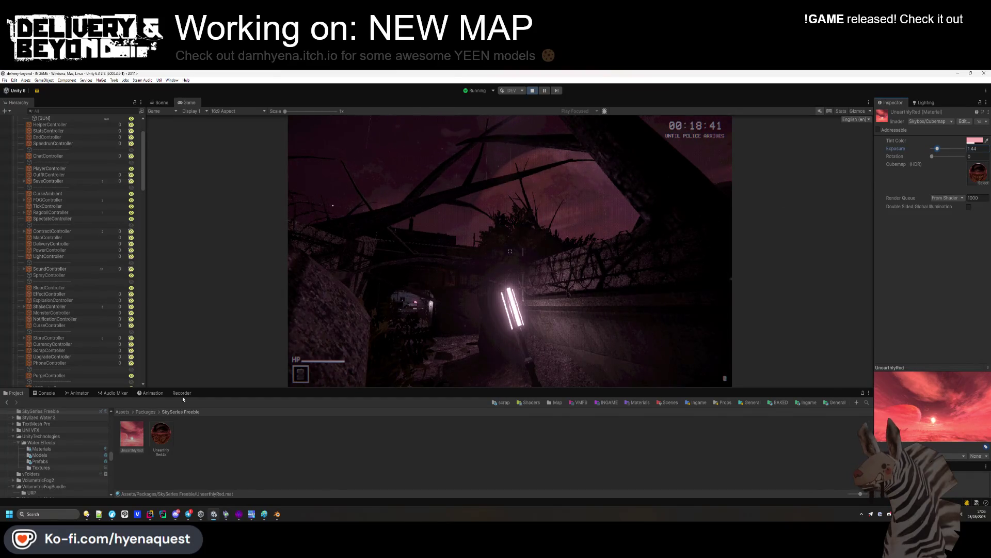
# Step: Reselect the OUTSIDE fog volume and scroll to its Distant Fog settings
pyautogui.scroll(-15, 75, 237)
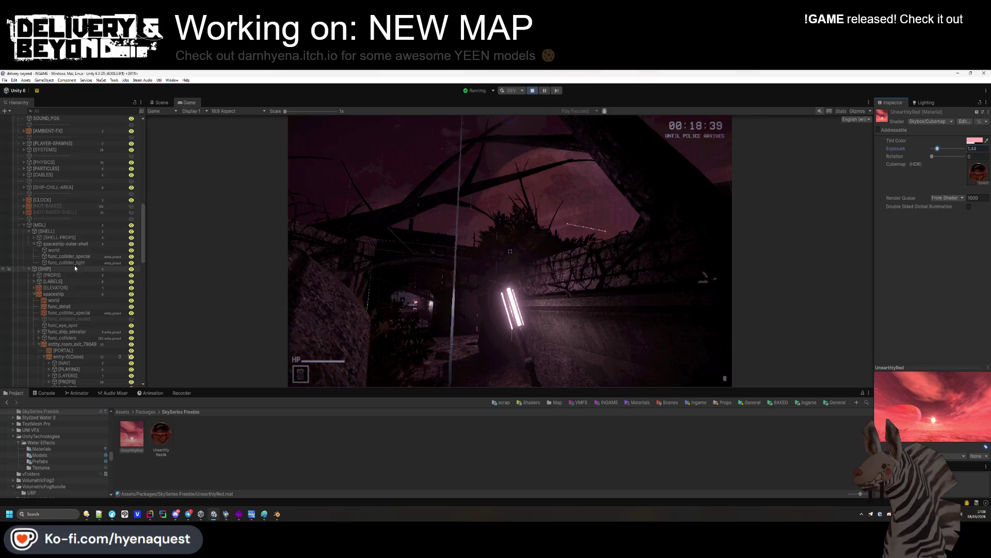
pyautogui.scroll(-3, 85, 356)
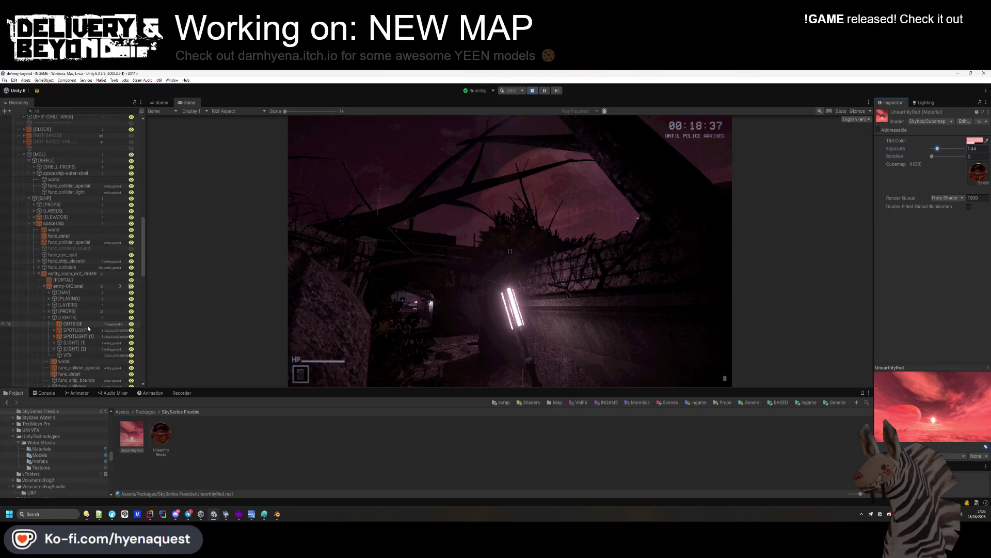
pyautogui.click(88, 325)
pyautogui.scroll(-12, 920, 265)
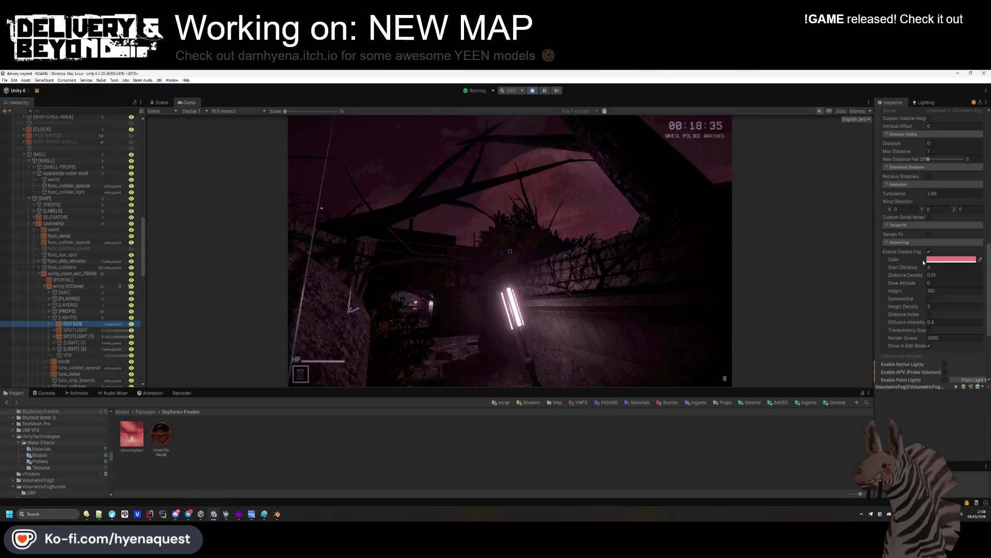
# Step: Set the distant fog's Distance Density to 0.3 and the scene Lighting fog density to 0
pyautogui.press('BackSpace')
pyautogui.write('3')
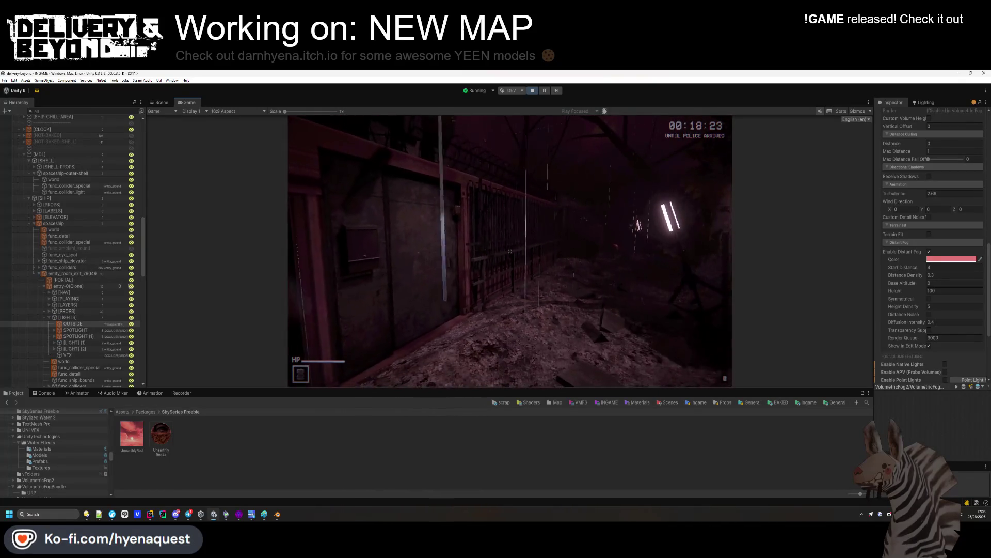
pyautogui.press('super')
pyautogui.click(919, 103)
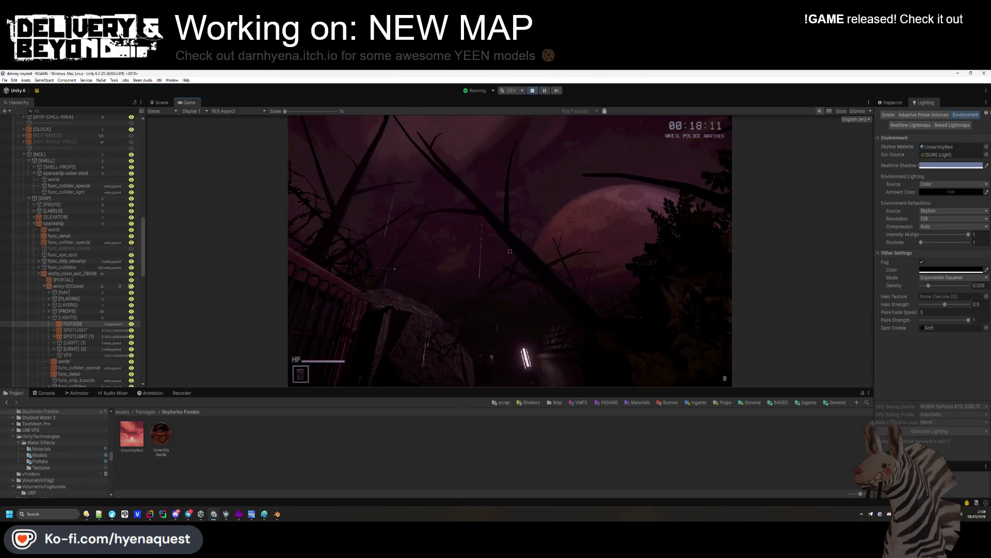
pyautogui.moveTo(928, 285); pyautogui.dragTo(919, 287)
pyautogui.press('super')
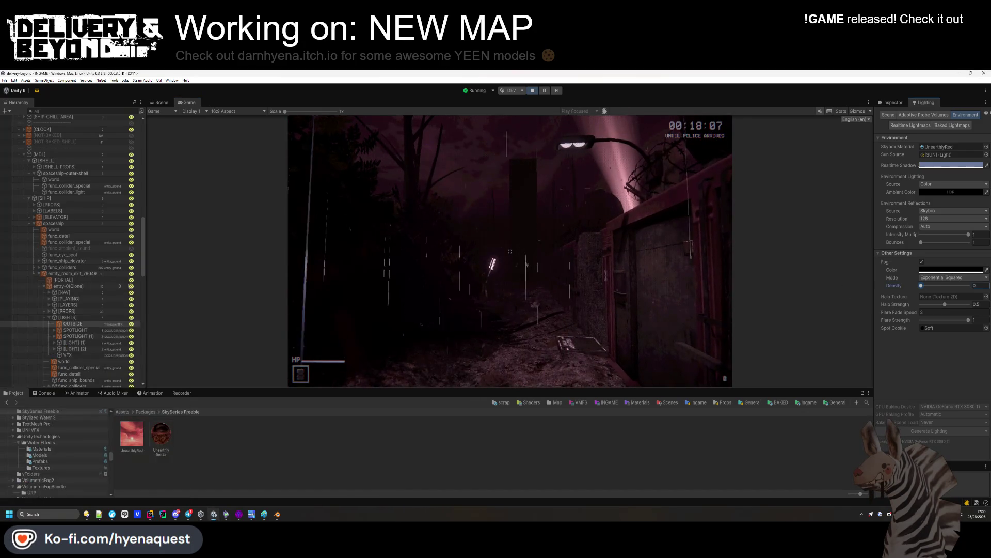
pyautogui.press('super')
pyautogui.press('super')
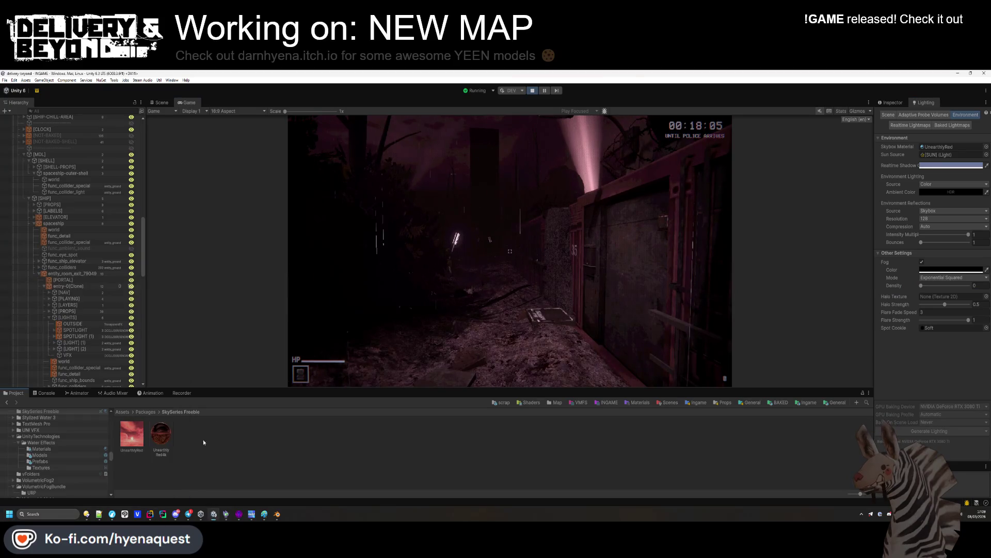
# Step: Reselect the OUTSIDE fog volume in the Hierarchy
pyautogui.click(892, 102)
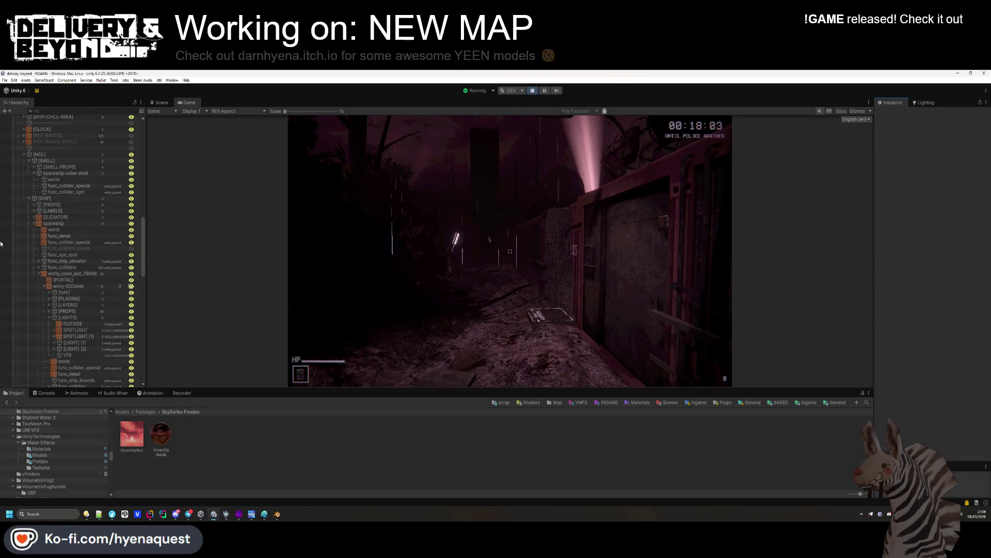
pyautogui.scroll(-2, 81, 310)
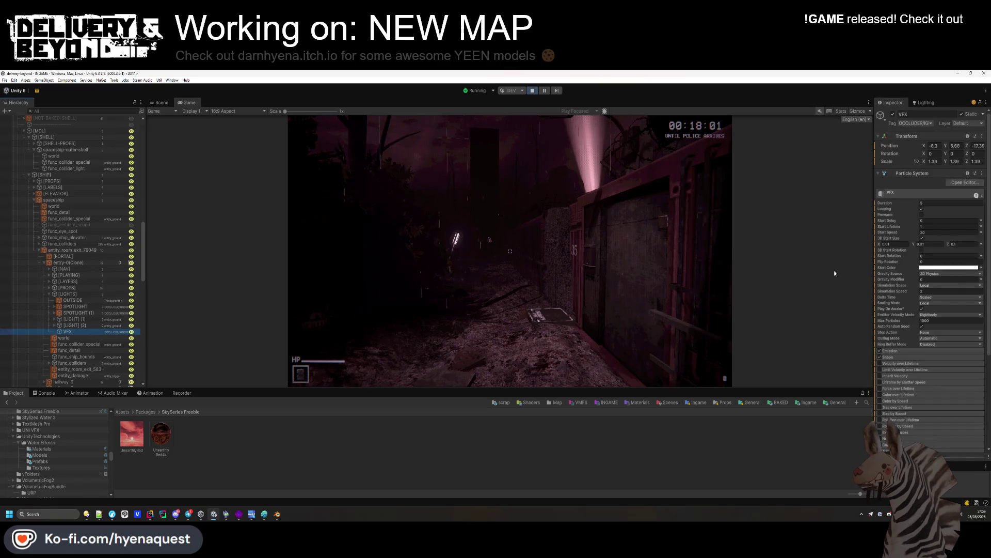
pyautogui.click(76, 301)
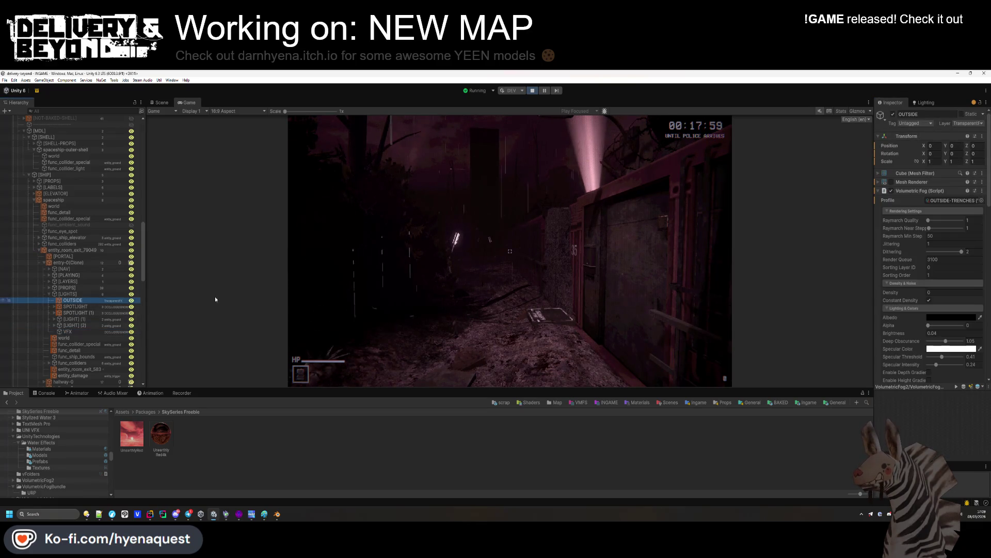
# Step: Set the distant fog density to 0.15 and walk along the fenced path in-game to check it
pyautogui.scroll(-10, 906, 294)
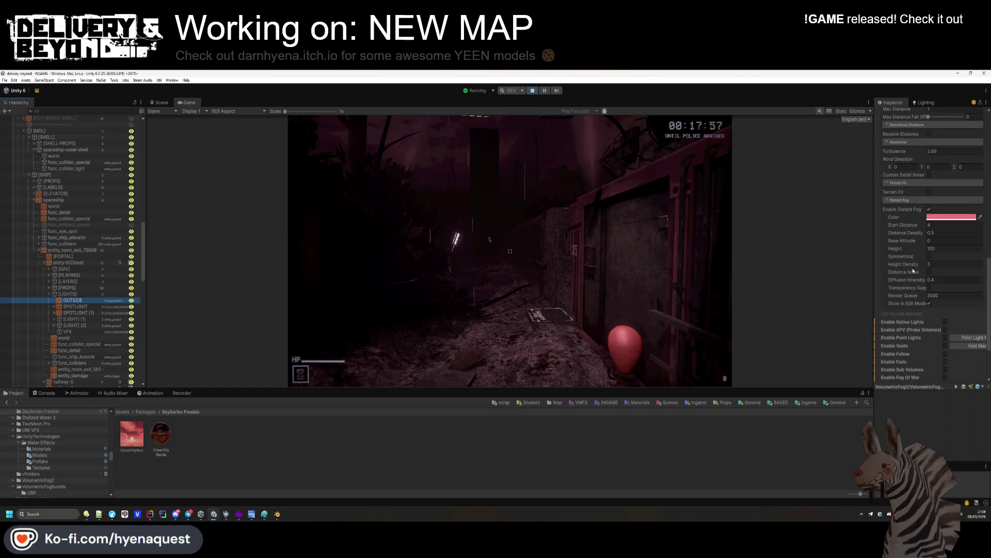
pyautogui.click(915, 233)
pyautogui.write('0.15')
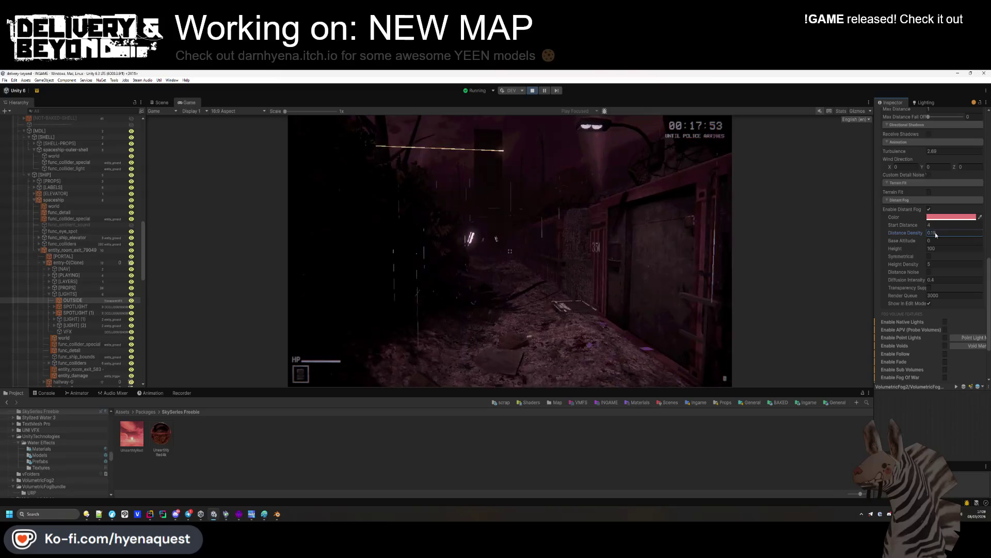
pyautogui.click(510, 251)
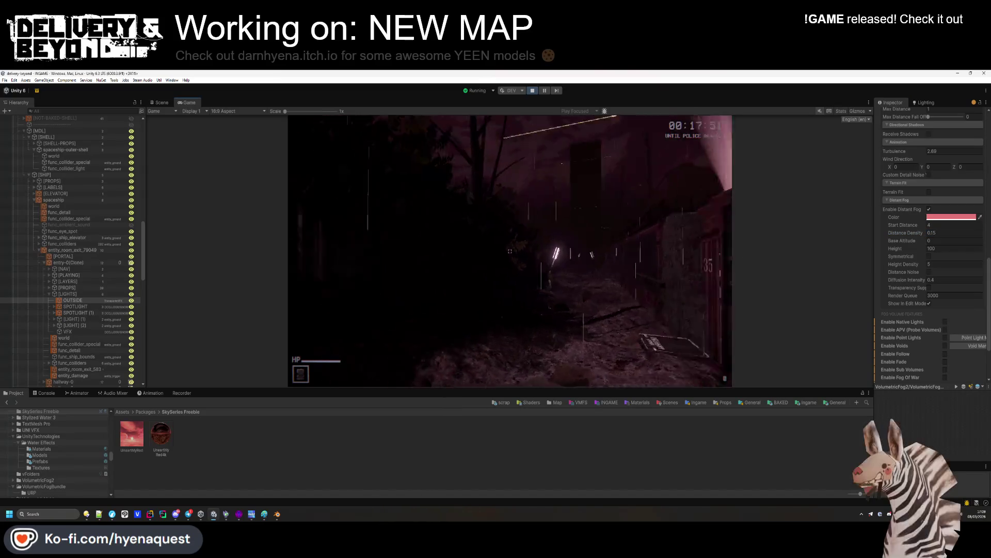
pyautogui.press('w')
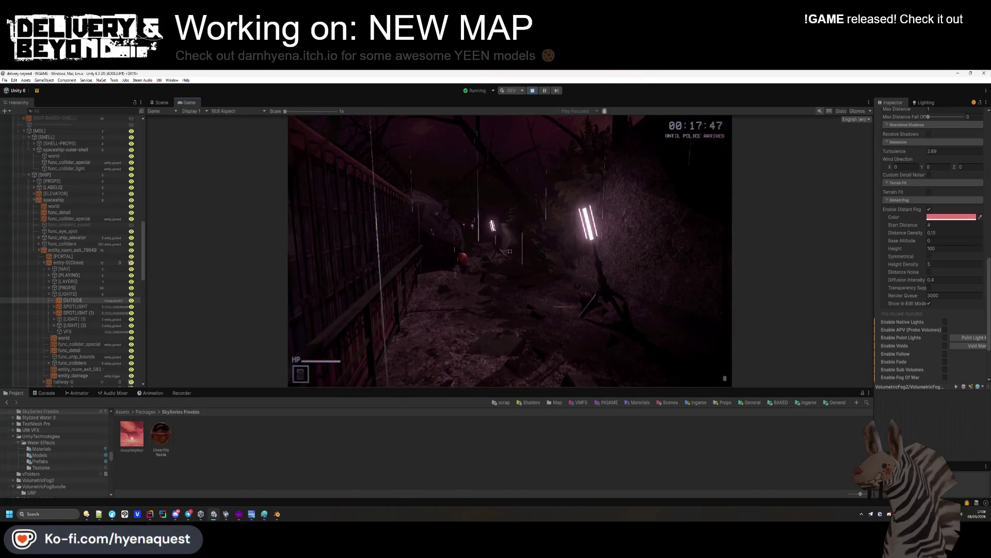
pyautogui.press('super')
# Step: Toggle the fog's Transparency Support on and then back off
pyautogui.click(930, 288)
pyautogui.click(929, 287)
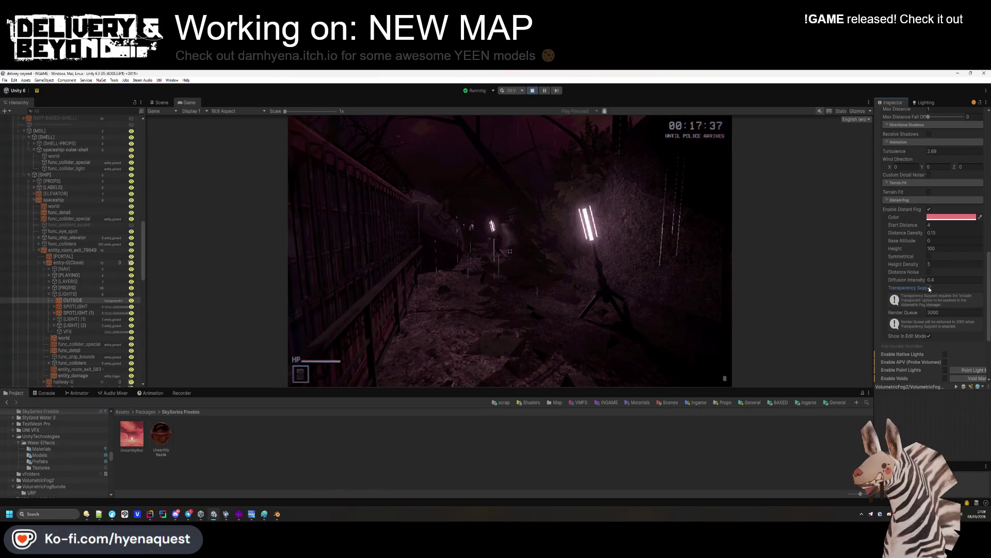
pyautogui.click(928, 287)
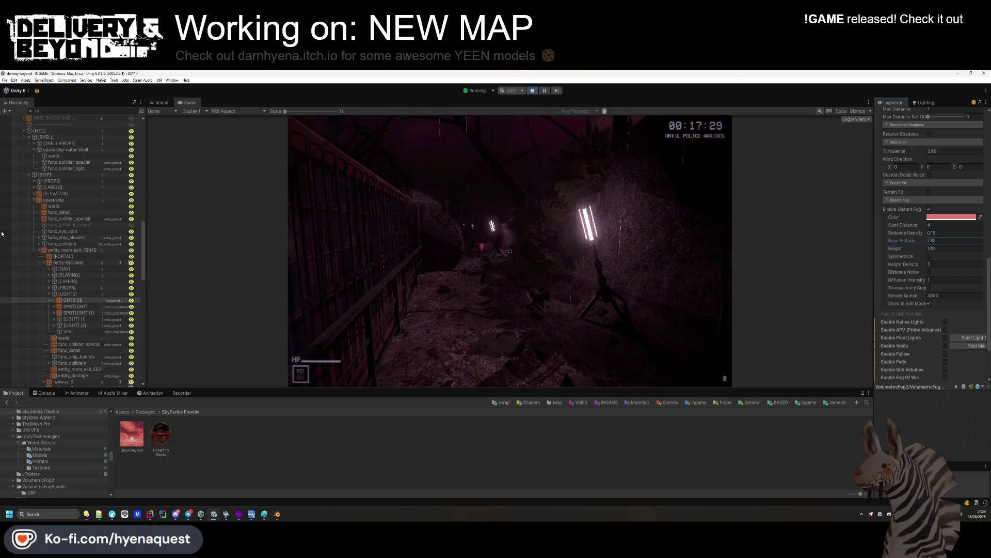
# Step: Walk toward the trees and searchlight path in the running game to view the fog
pyautogui.click(300, 240)
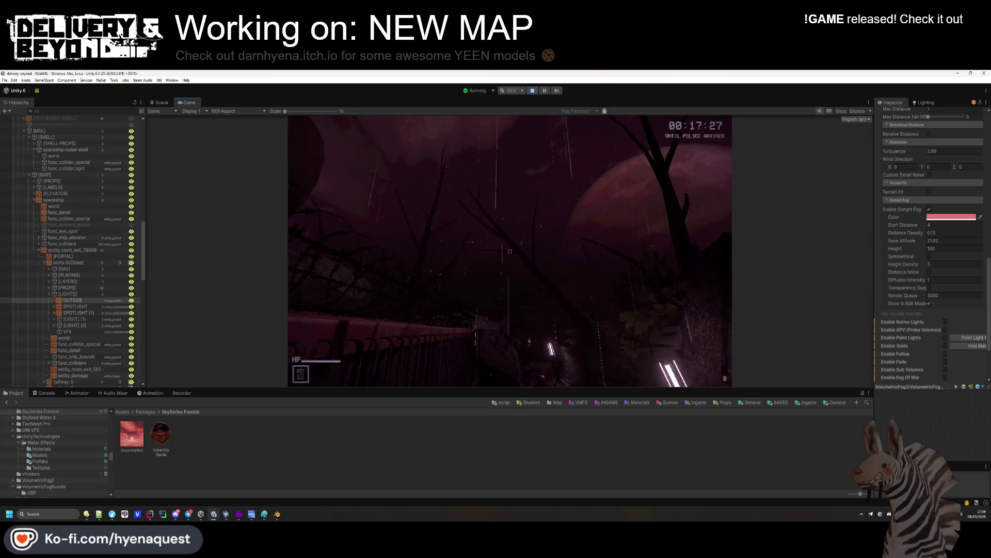
pyautogui.press('w')
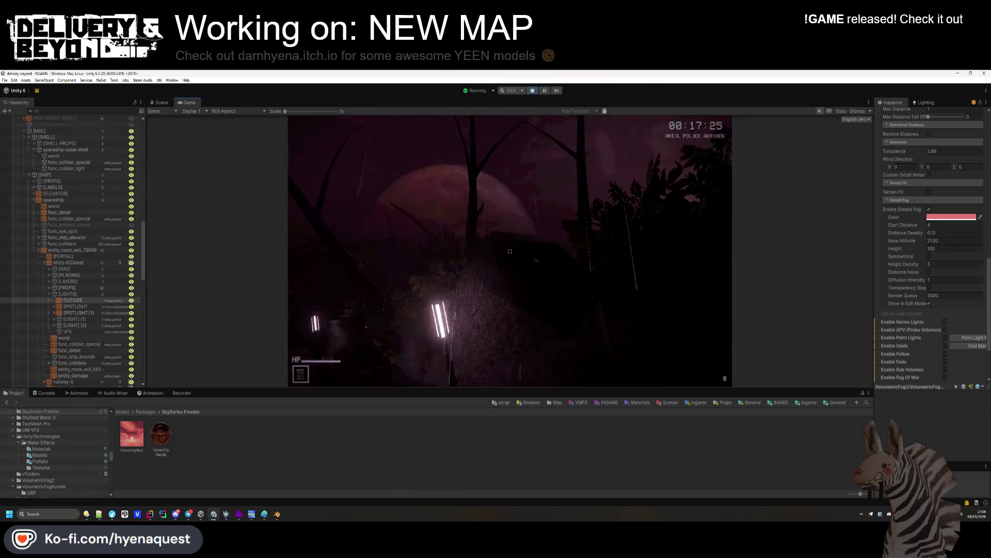
pyautogui.press('w')
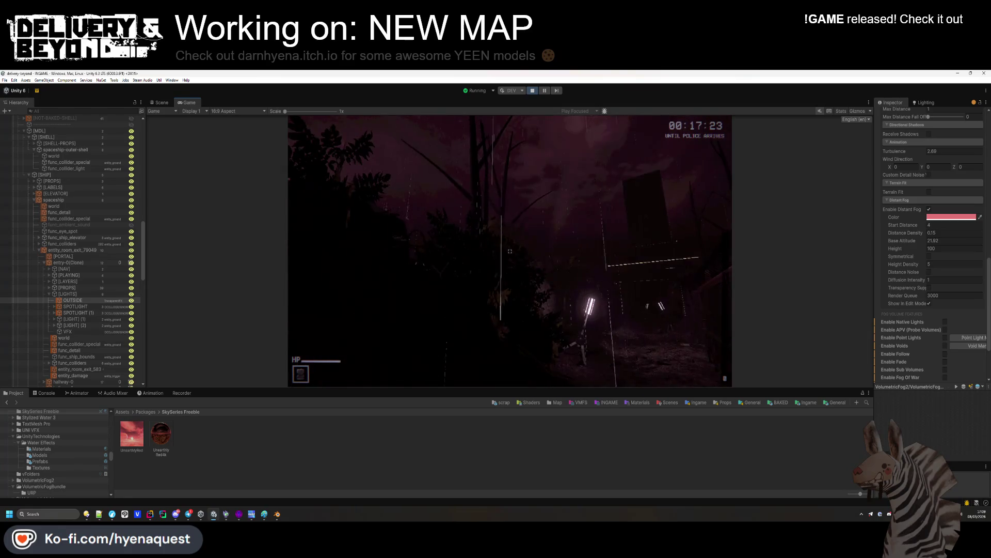
pyautogui.press('super')
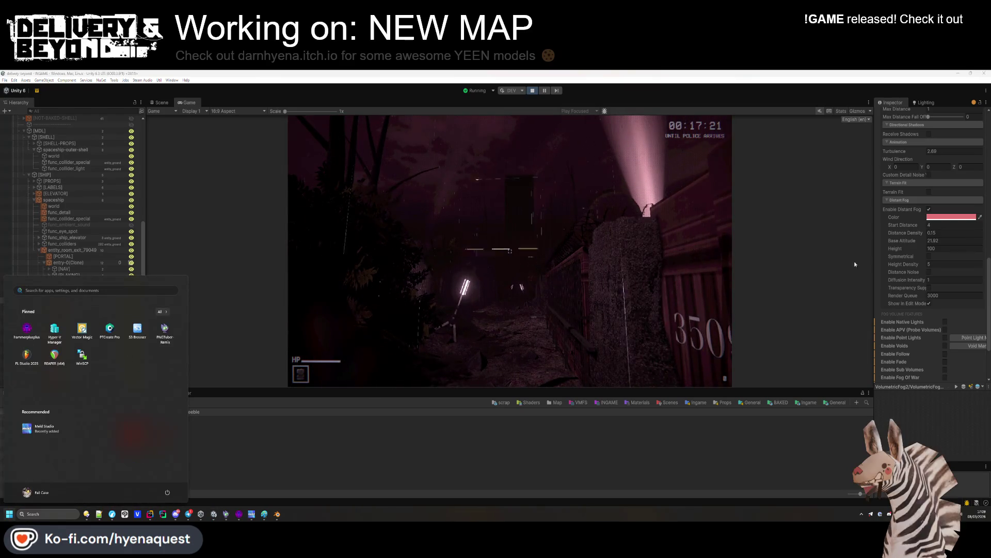
# Step: Set the distant fog's Base Altitude to 20 and try Height values around 40–48
pyautogui.click(944, 241)
pyautogui.write('20')
pyautogui.moveTo(856, 248)
pyautogui.mouseDown()
pyautogui.moveTo(462, 237)
pyautogui.moveTo(269, 247)
pyautogui.mouseUp()
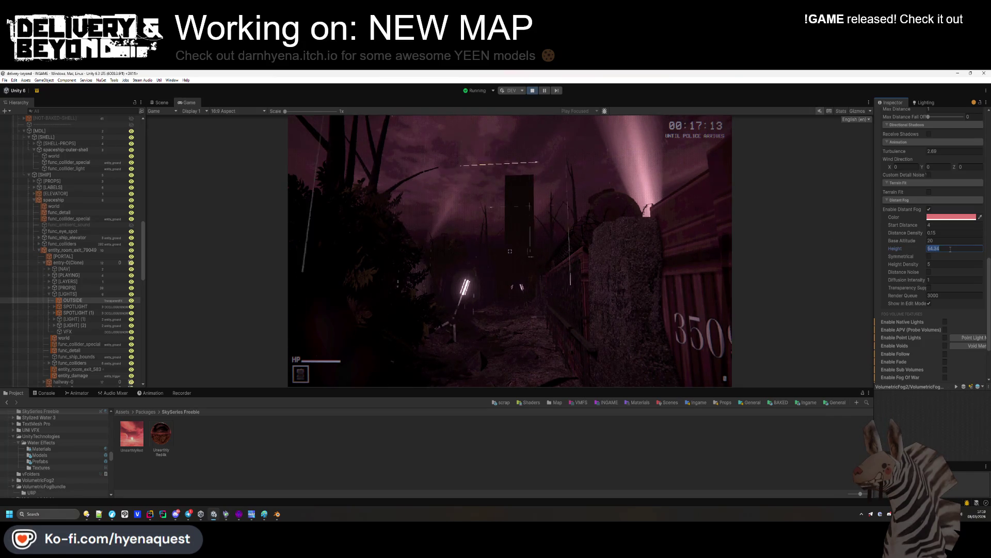
pyautogui.write('40')
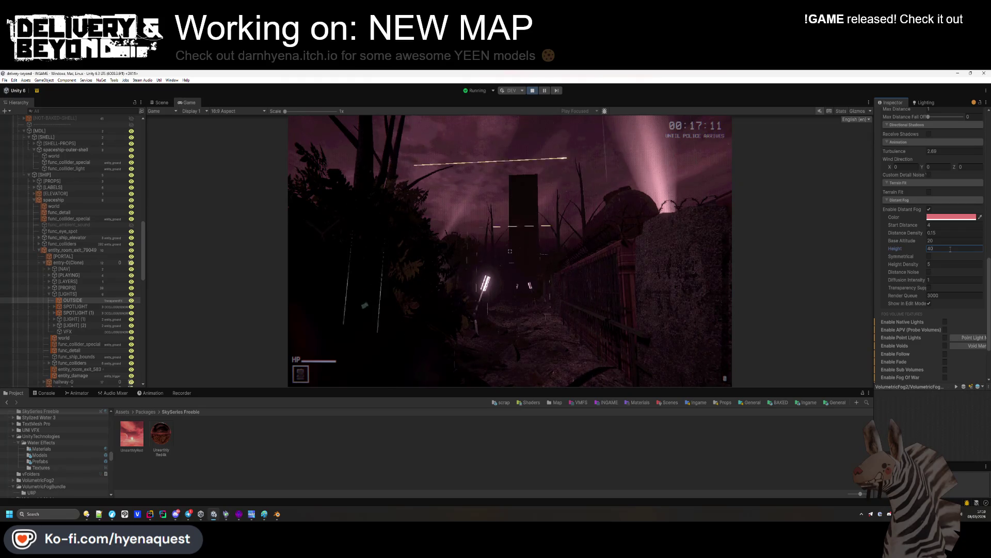
pyautogui.click(929, 241)
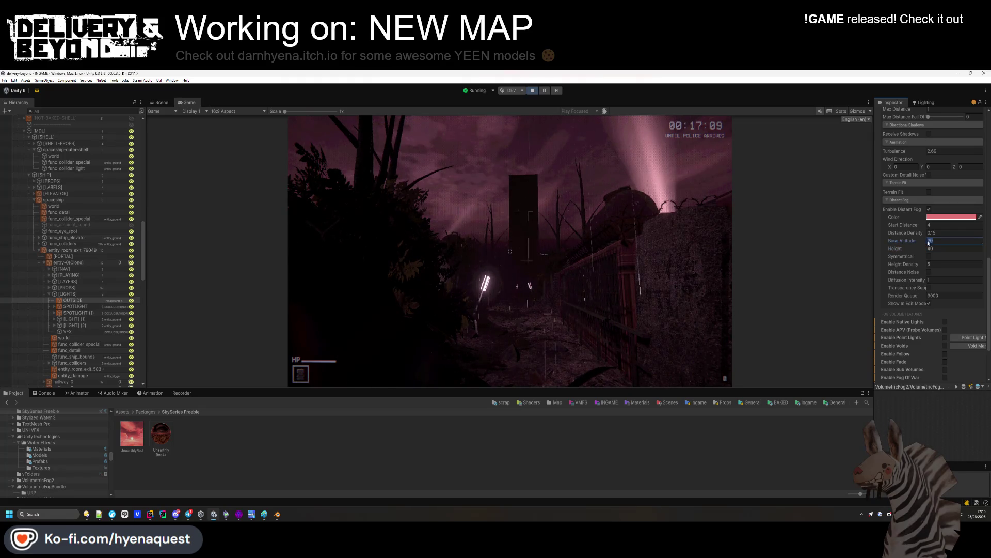
pyautogui.write('0')
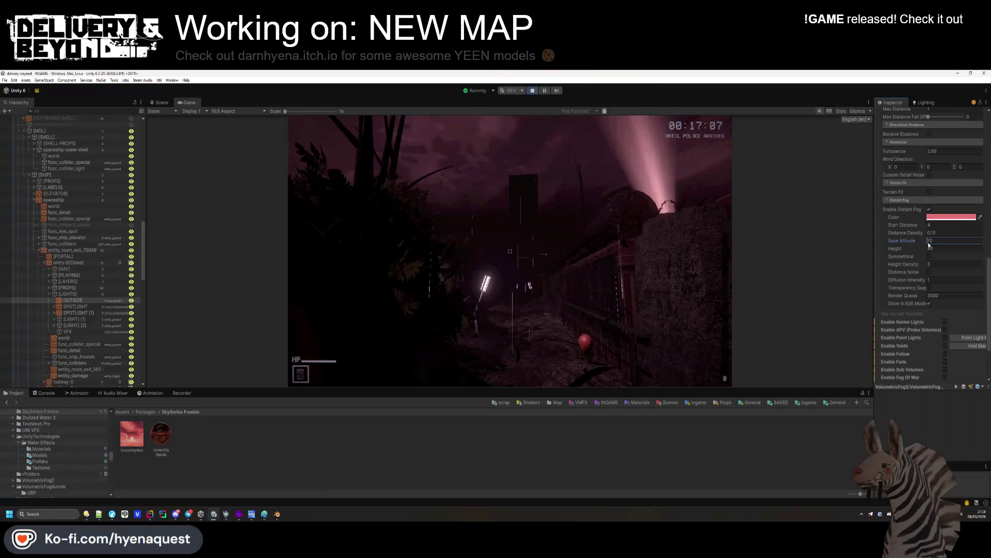
pyautogui.write('9')
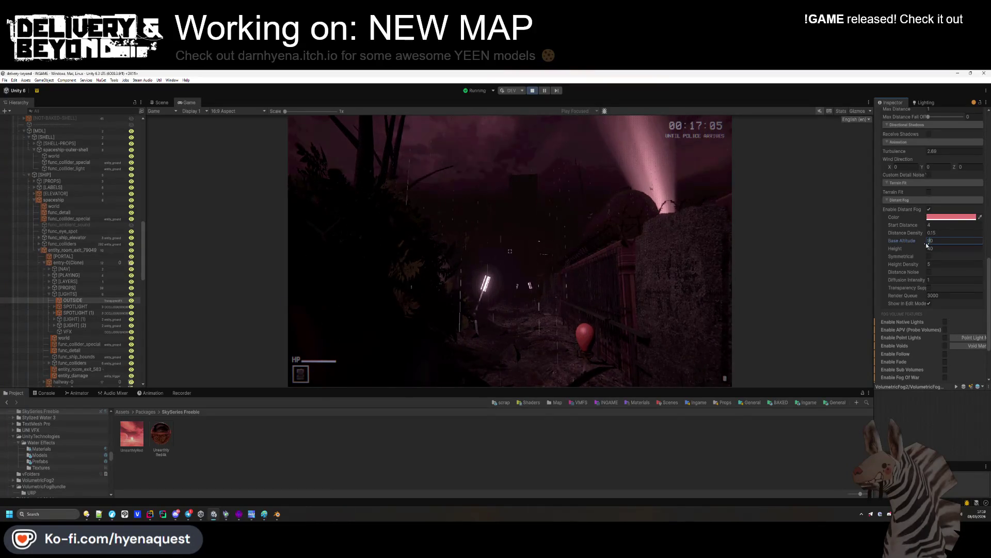
# Step: Try a distant fog Height of 100, then drag it down to about 87
pyautogui.moveTo(884, 249)
pyautogui.mouseDown()
pyautogui.moveTo(893, 249)
pyautogui.moveTo(834, 248)
pyautogui.mouseUp()
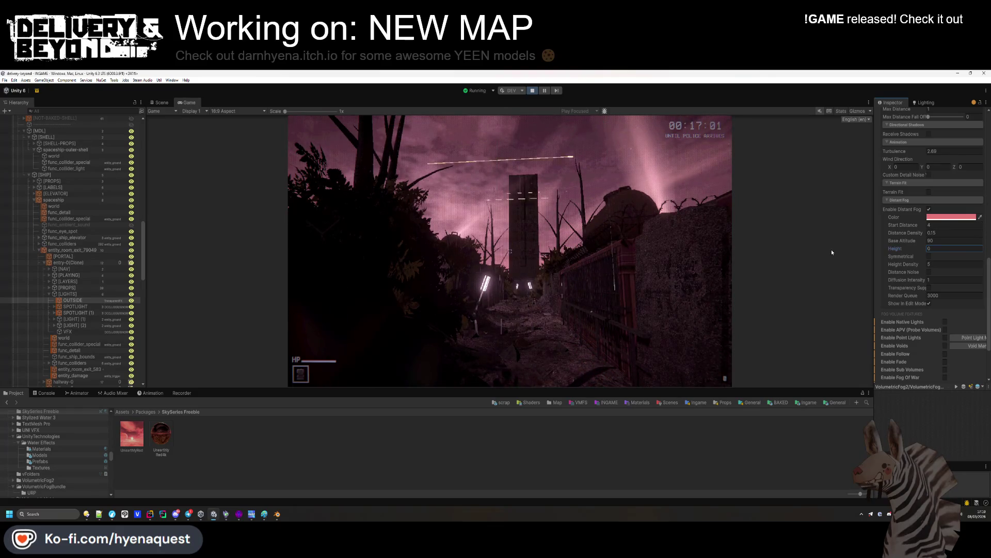
pyautogui.moveTo(832, 251); pyautogui.dragTo(855, 255)
pyautogui.write('40')
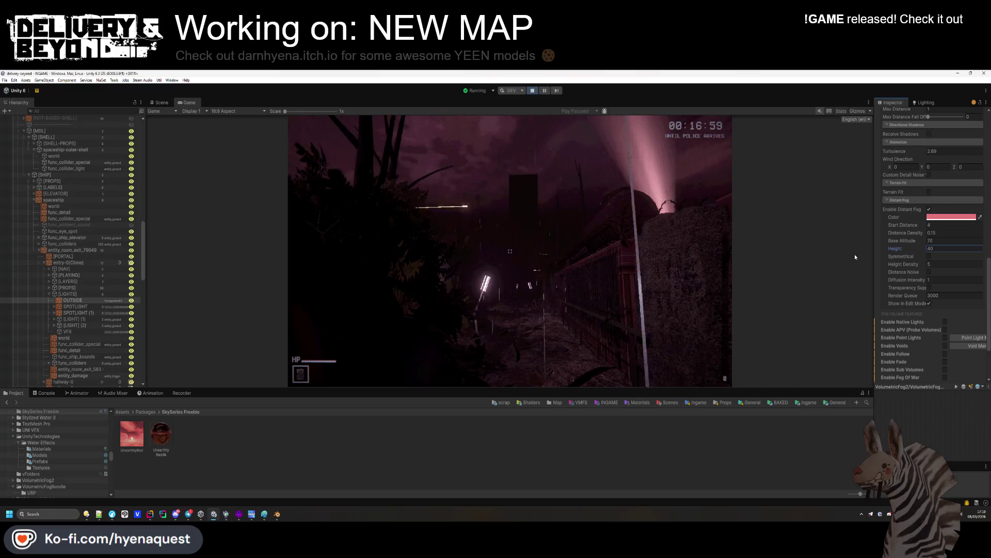
pyautogui.write('100')
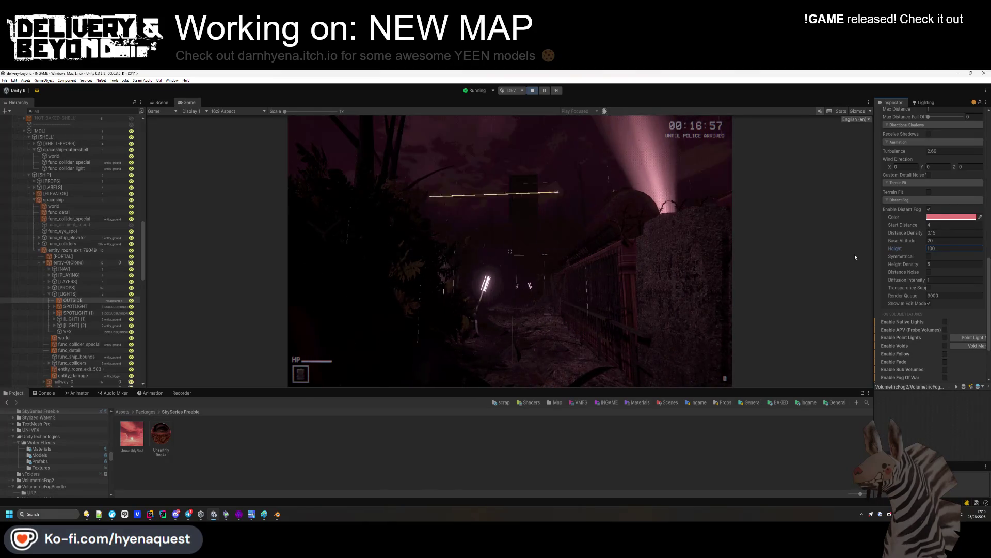
pyautogui.moveTo(921, 251); pyautogui.dragTo(845, 255)
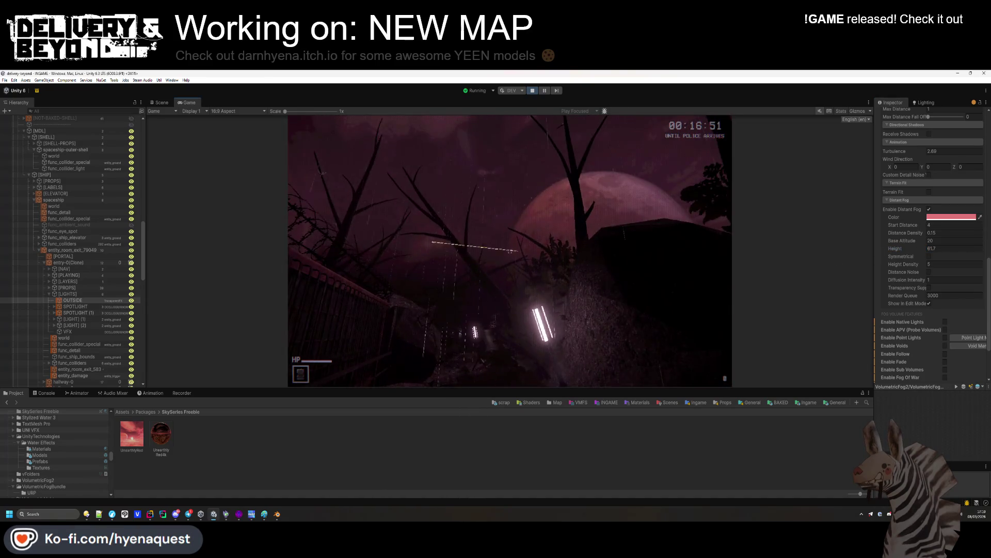
pyautogui.press('super')
pyautogui.click(934, 248)
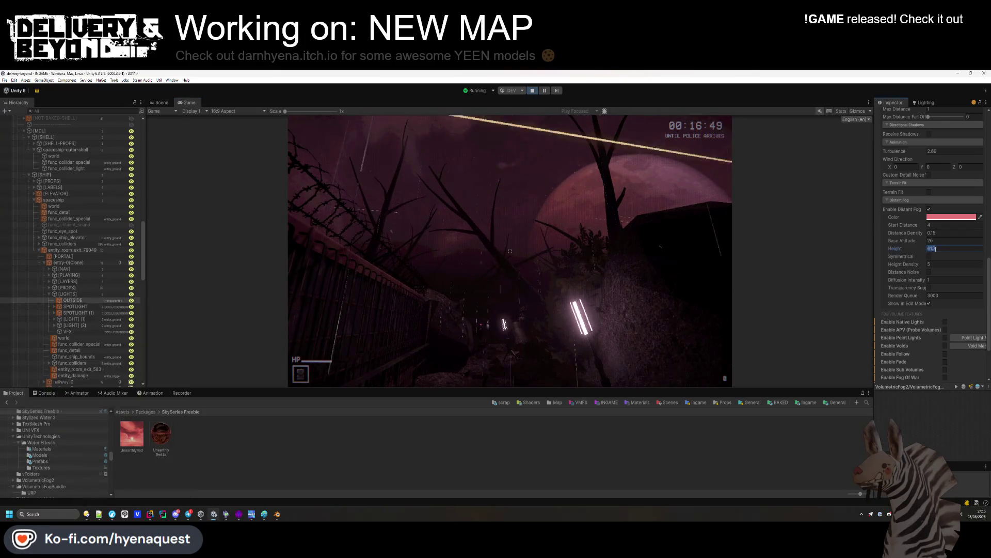
# Step: Commit a fog Height of 60, enter a Height Density of 5, and enable Distance Noise
pyautogui.write('60')
pyautogui.press('Tab')
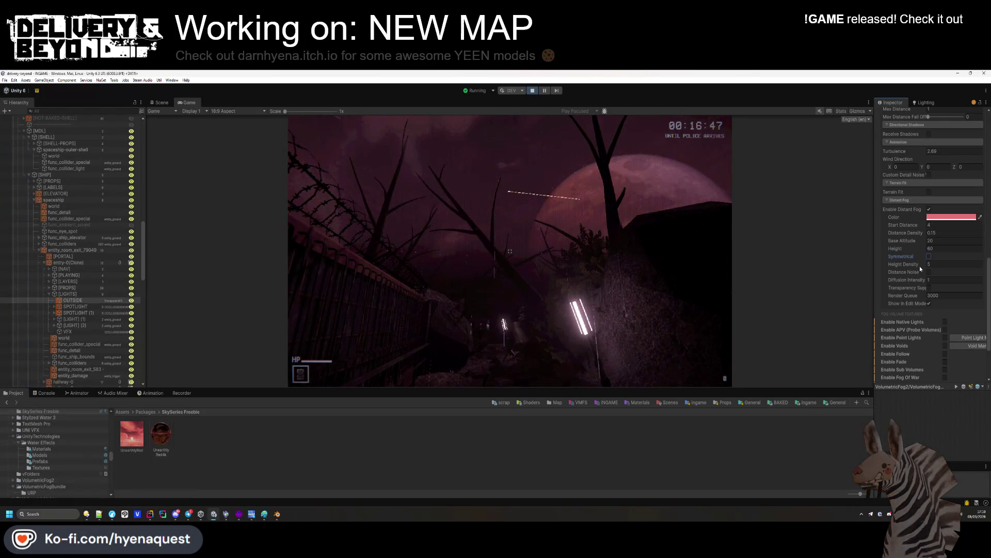
pyautogui.write('10.6')
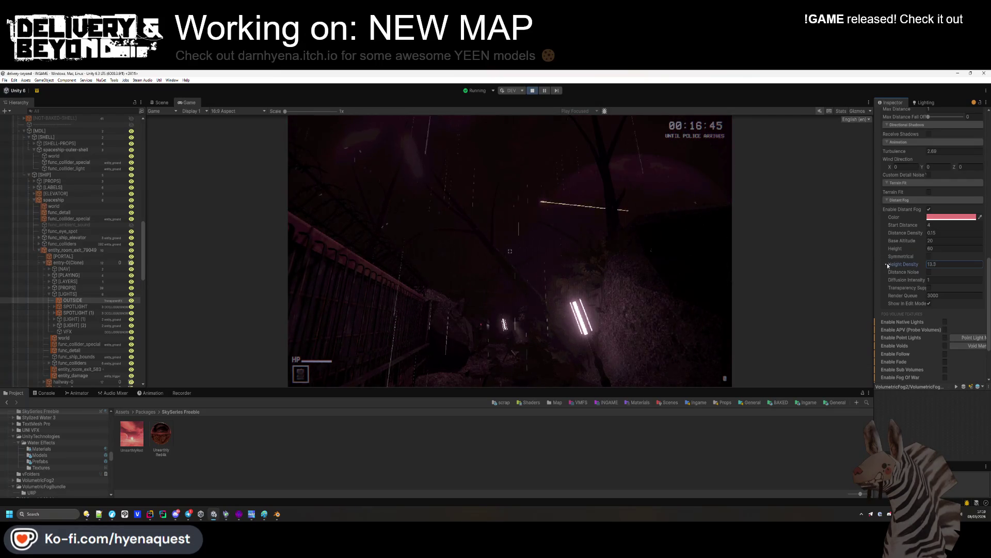
pyautogui.press('BackSpace')
pyautogui.press('BackSpace')
pyautogui.press('BackSpace')
pyautogui.write('4.9')
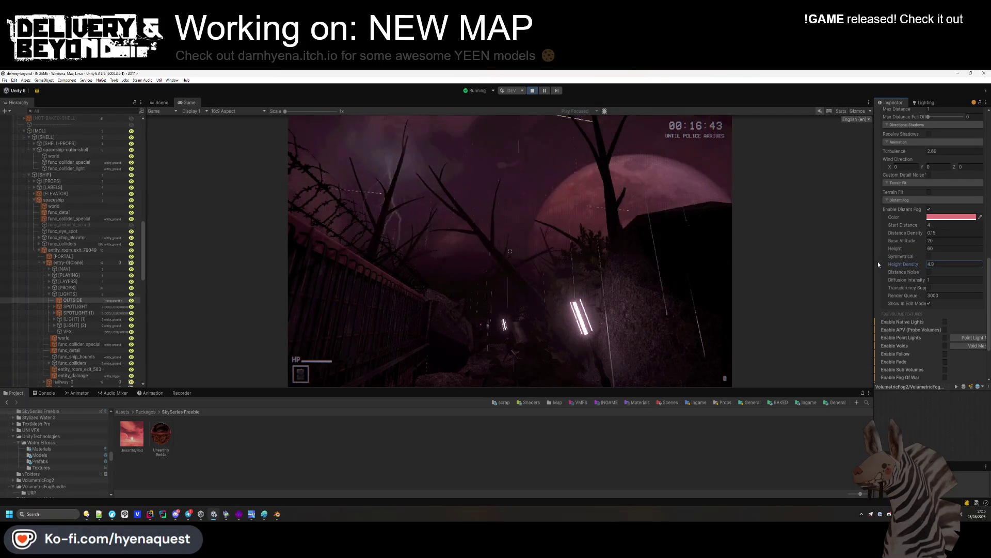
pyautogui.write('5')
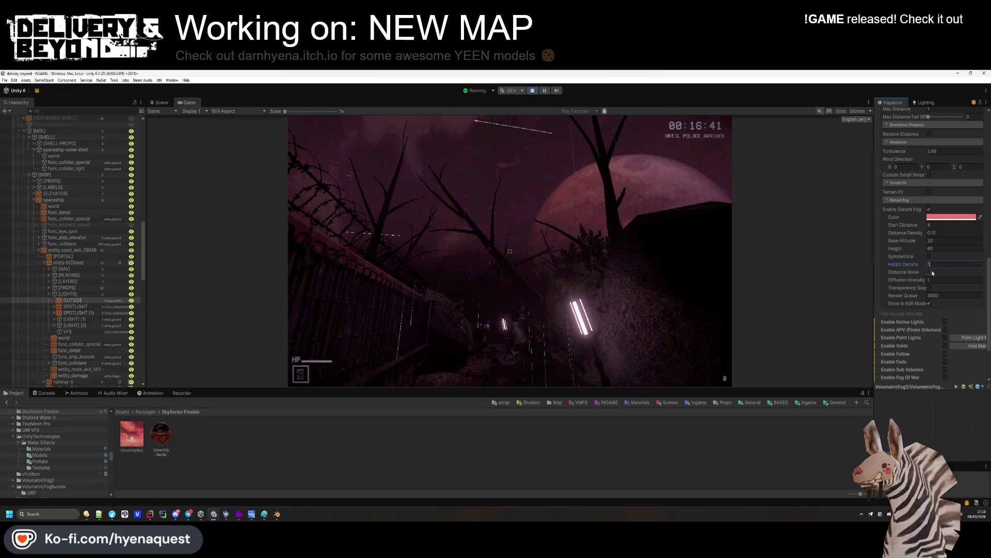
pyautogui.click(929, 272)
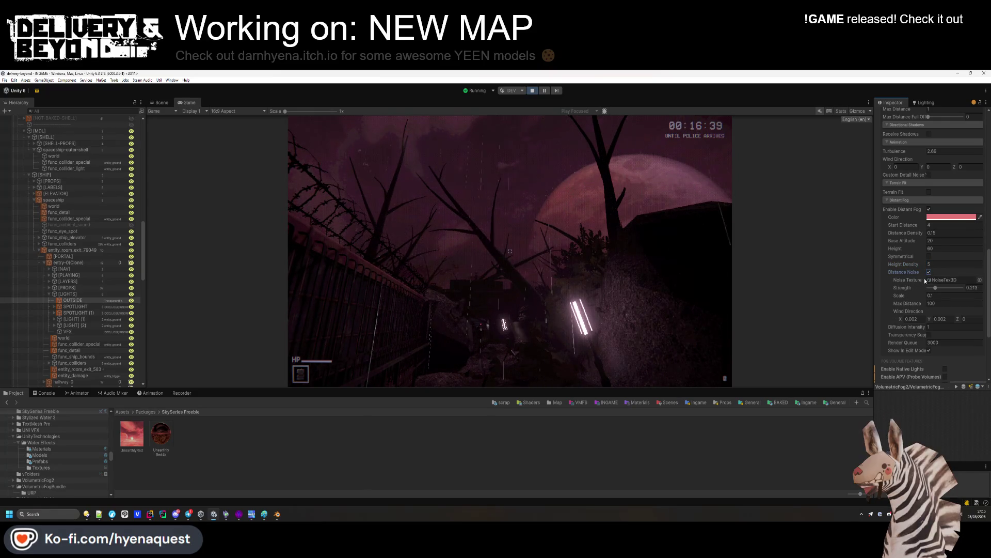
# Step: Set the distance noise Strength to 0.42, Max Distance to 4 and Scale to 1
pyautogui.moveTo(935, 287)
pyautogui.mouseDown()
pyautogui.moveTo(930, 296)
pyautogui.moveTo(966, 295)
pyautogui.mouseUp()
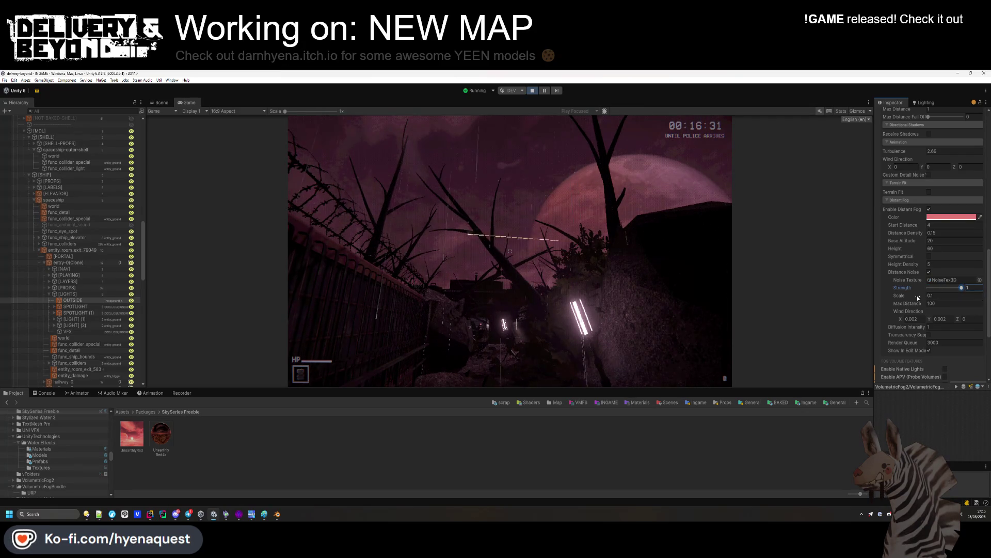
pyautogui.write('0.01')
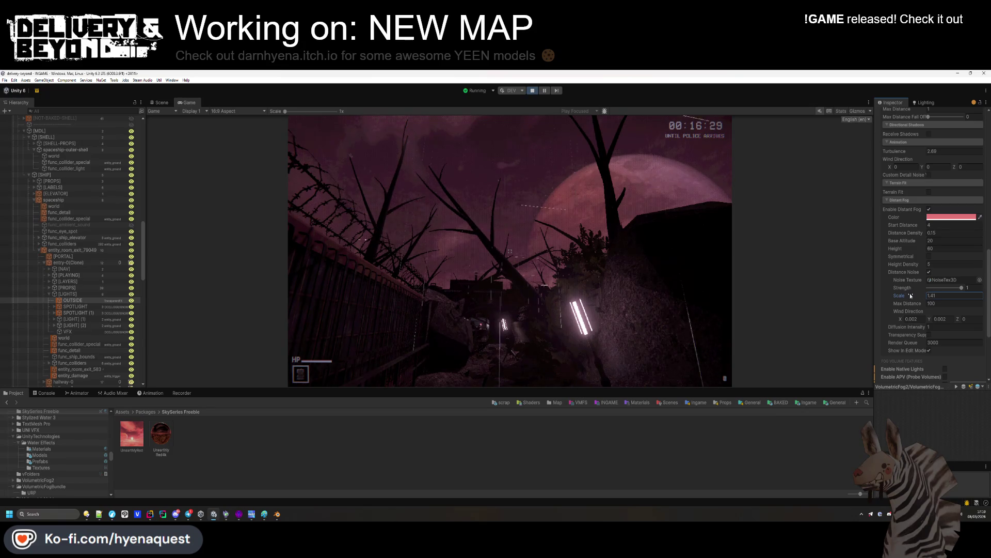
pyautogui.moveTo(956, 288); pyautogui.dragTo(853, 317)
pyautogui.click(915, 308)
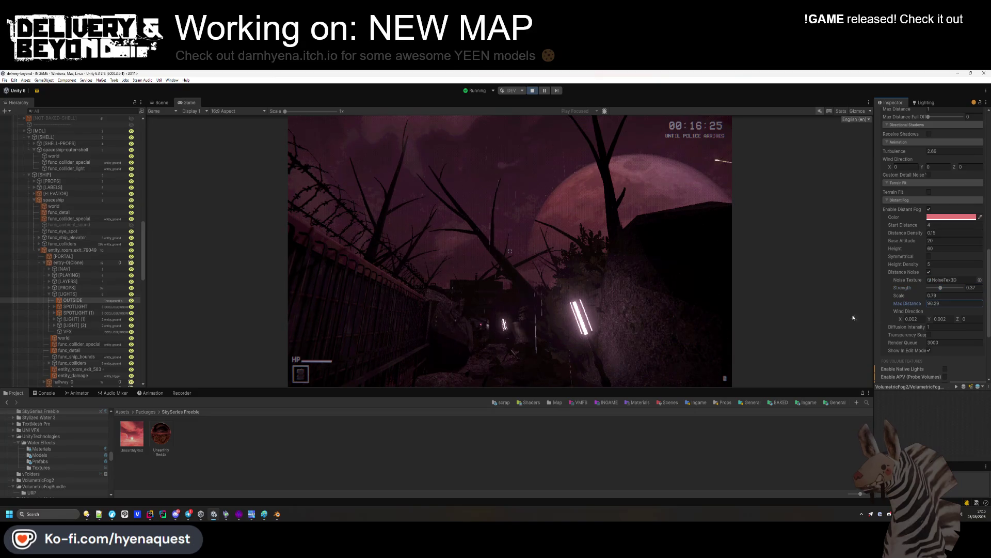
pyautogui.moveTo(603, 309); pyautogui.dragTo(394, 303)
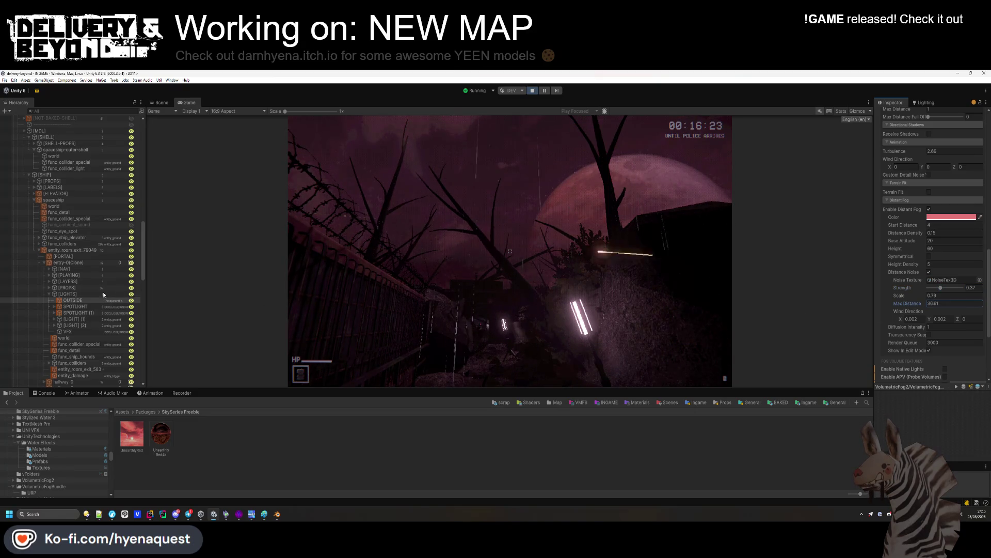
pyautogui.moveTo(854, 285); pyautogui.dragTo(693, 268)
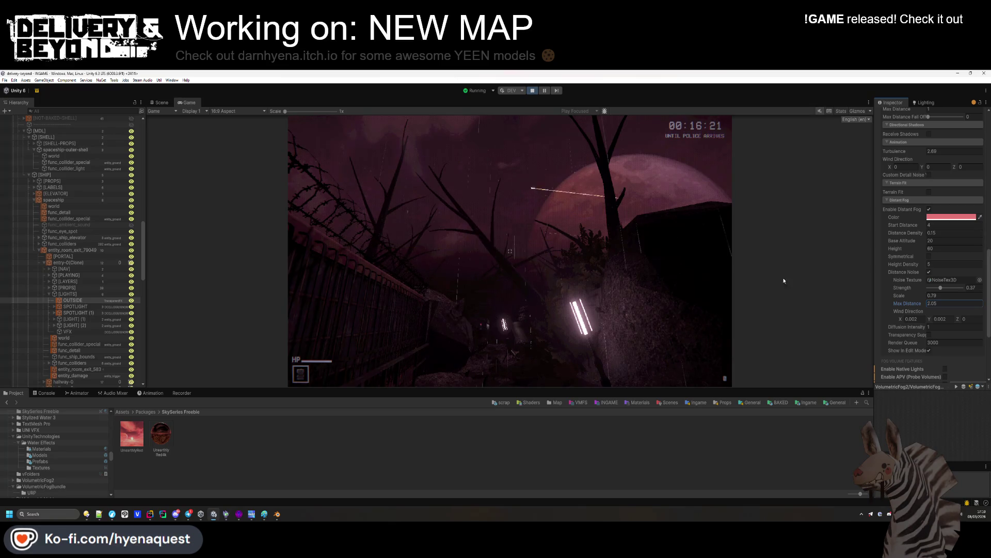
pyautogui.write('4')
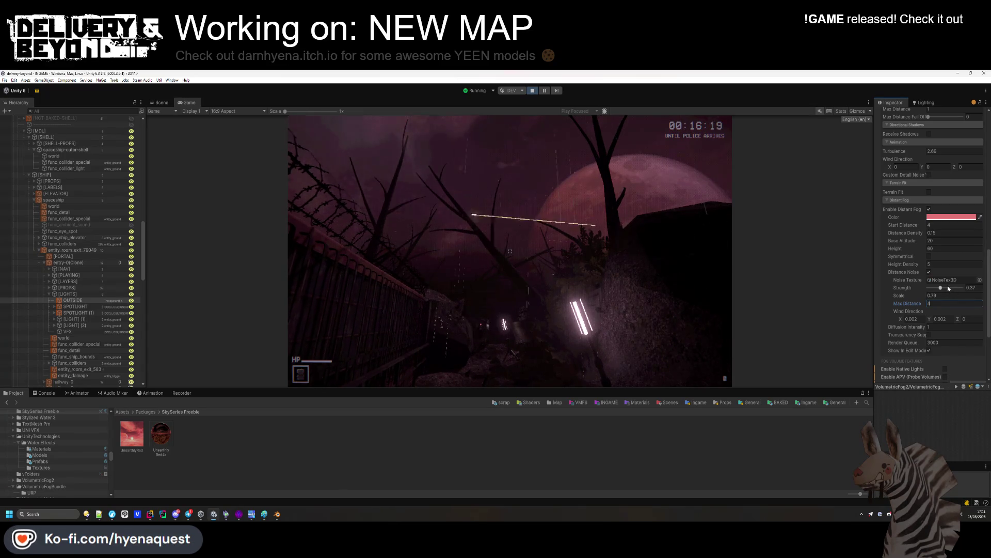
pyautogui.moveTo(948, 290)
pyautogui.mouseDown()
pyautogui.moveTo(961, 290)
pyautogui.moveTo(941, 297)
pyautogui.mouseUp()
pyautogui.write('1')
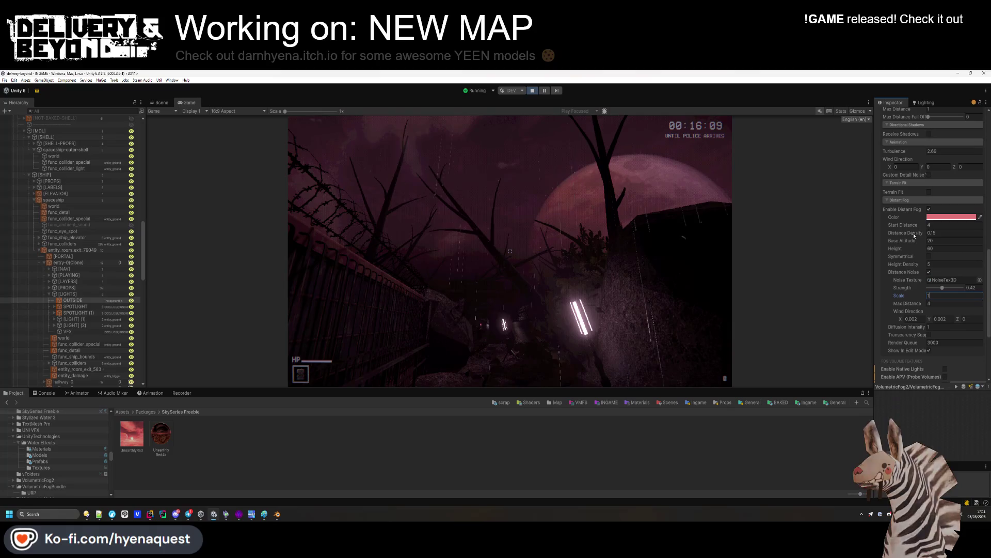
pyautogui.scroll(-3, 909, 234)
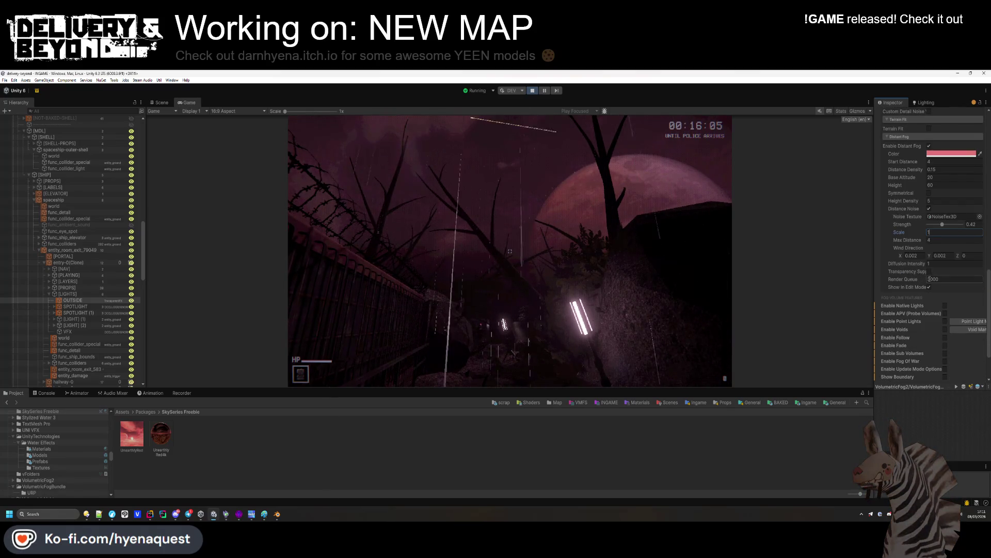
# Step: Commit the noise Scale of 1 and fly the Scene camera over the trench floor to the tripod lamp
pyautogui.scroll(1, 929, 279)
pyautogui.press('Return')
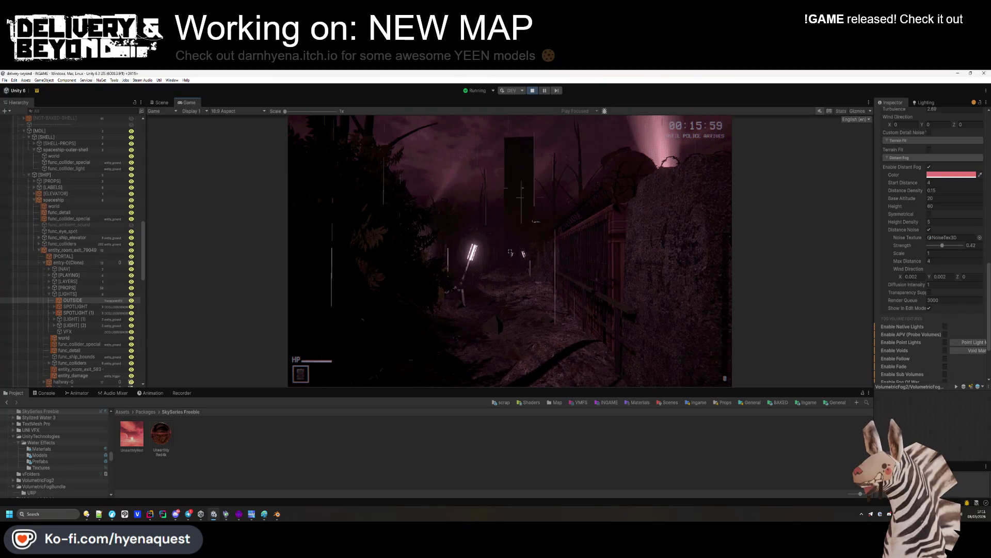
pyautogui.press('super')
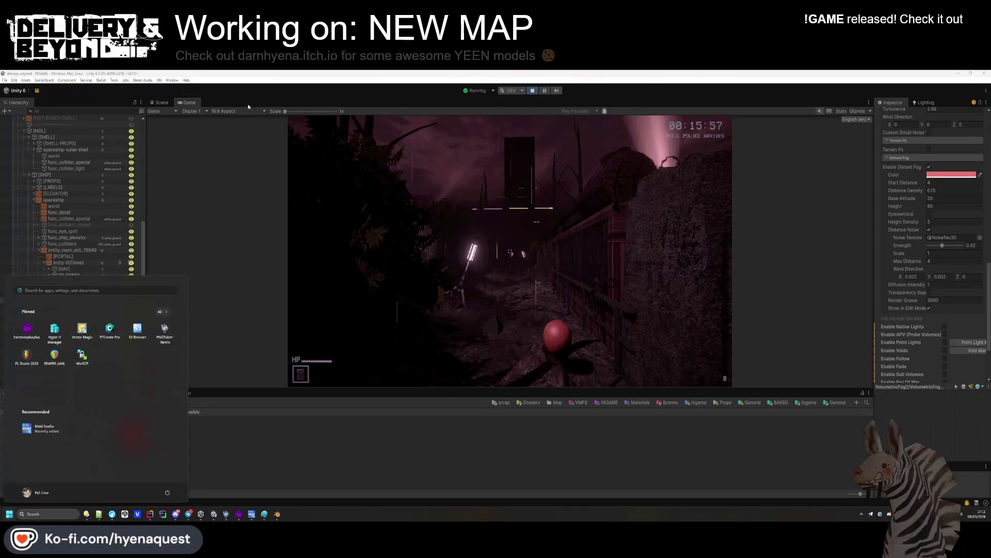
pyautogui.click(162, 102)
pyautogui.moveTo(352, 141)
pyautogui.mouseDown()
pyautogui.moveTo(660, 118)
pyautogui.moveTo(512, 202)
pyautogui.mouseUp()
pyautogui.click(438, 246)
# Step: Select the tripod light's parent [LIGHT] object and activate it while viewing the running game
pyautogui.click(417, 247)
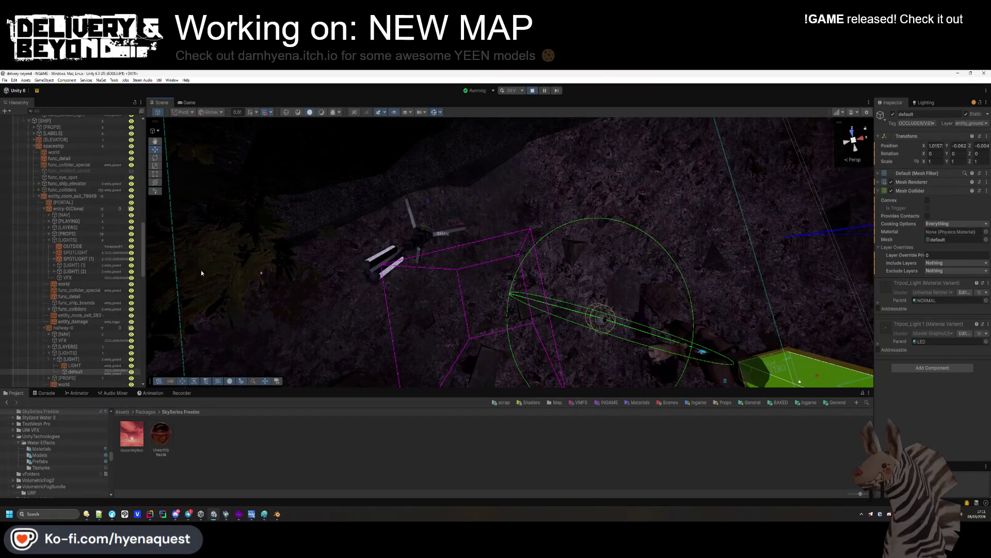
pyautogui.click(73, 359)
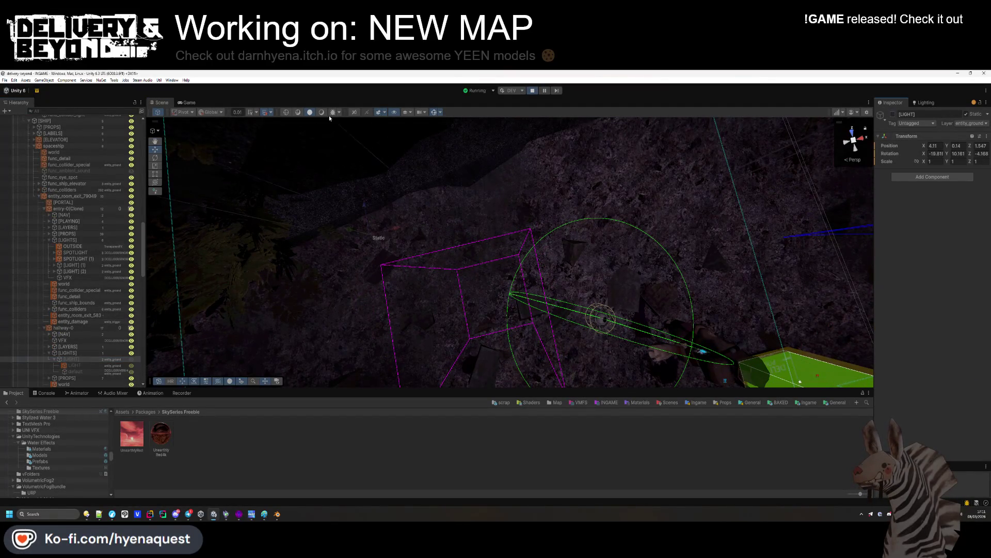
pyautogui.click(183, 103)
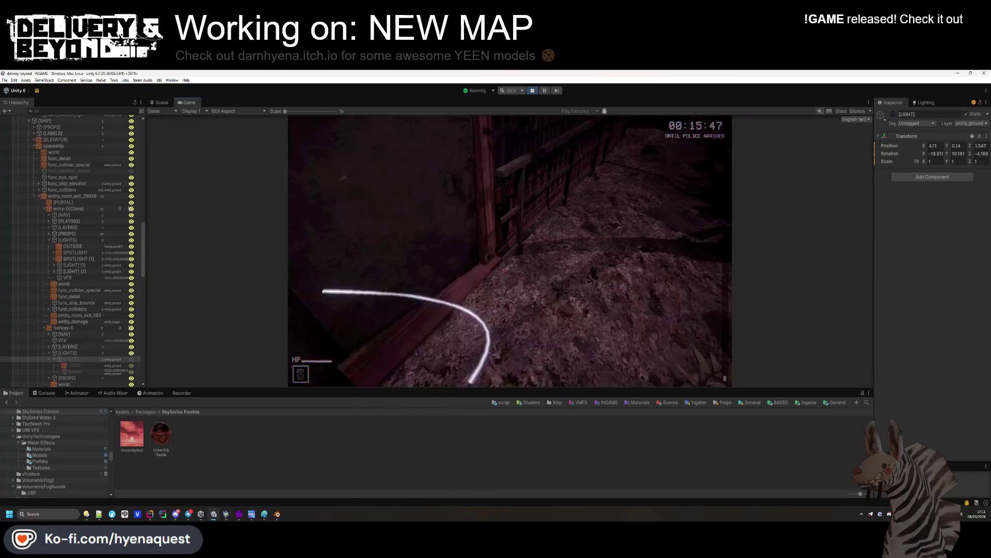
pyautogui.press('super')
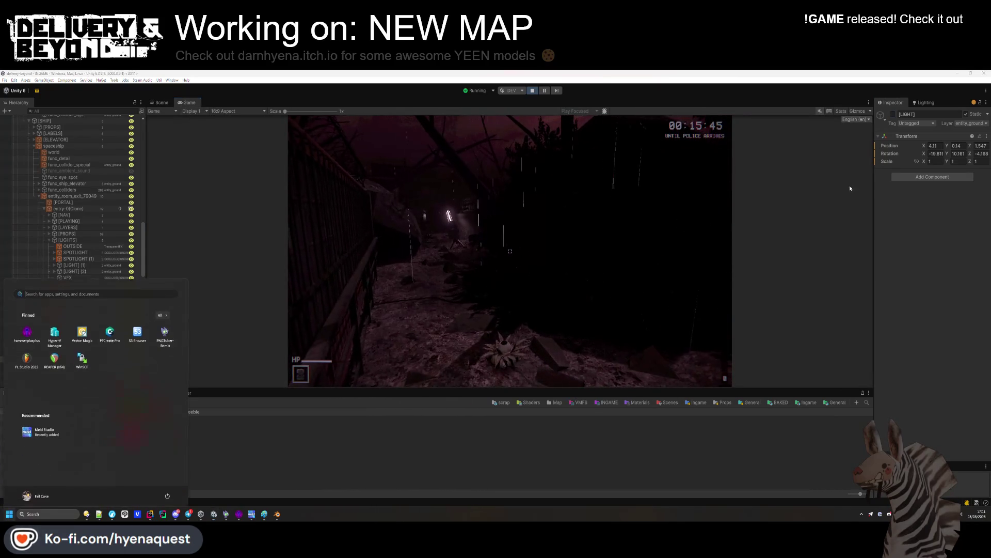
pyautogui.click(892, 114)
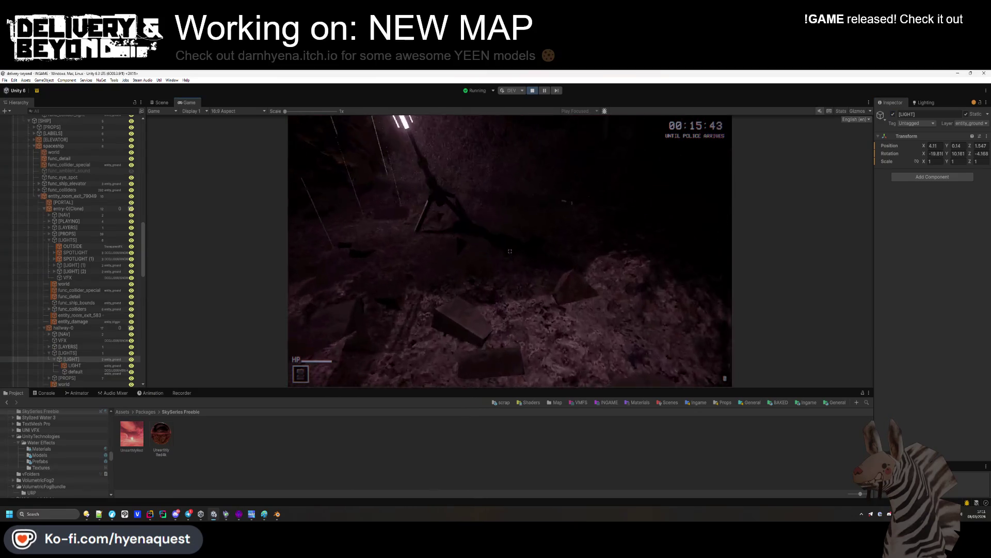
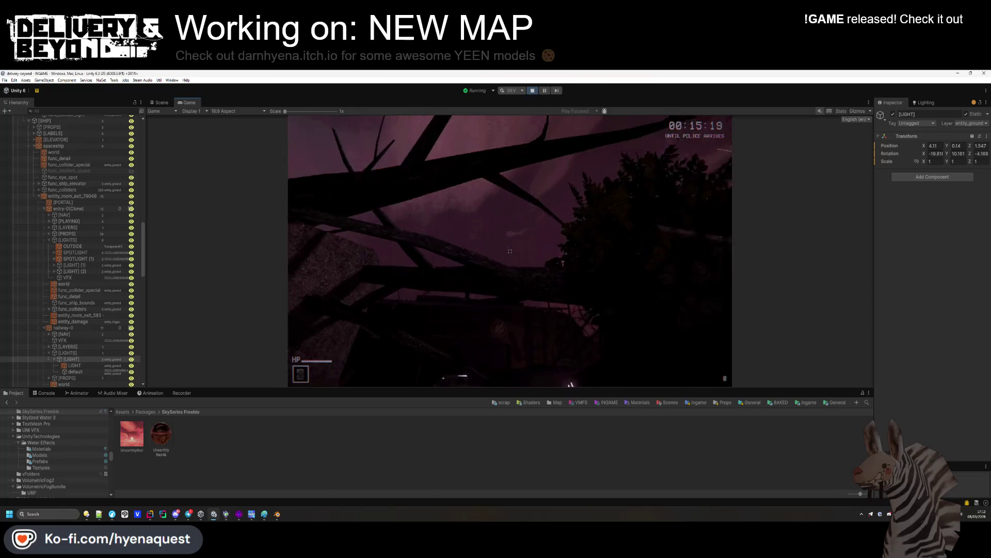
# Step: Raise the UnearthlyRed skybox material's exposure to 1.22
pyautogui.press('super')
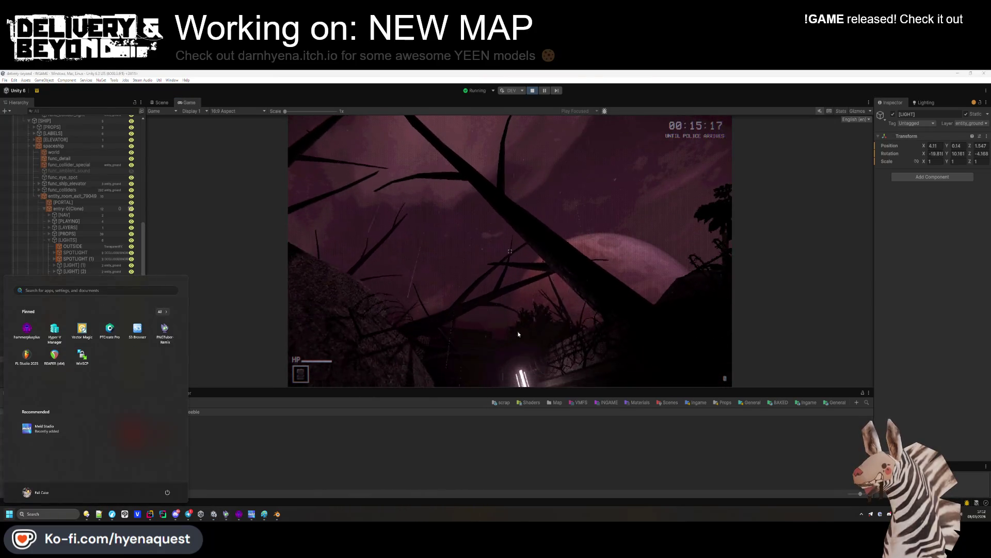
pyautogui.press('Escape')
pyautogui.click(131, 434)
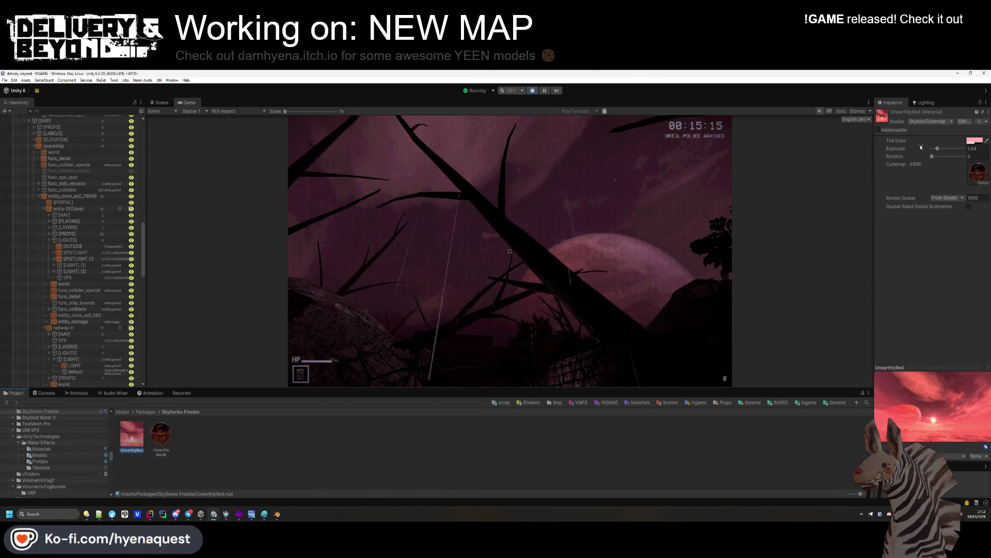
pyautogui.moveTo(938, 150); pyautogui.dragTo(938, 151)
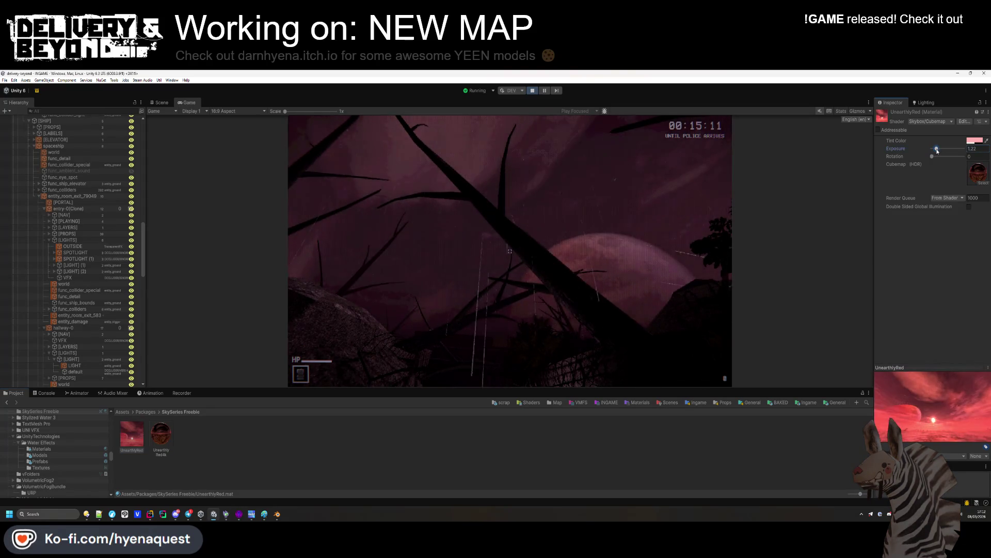
pyautogui.click(825, 182)
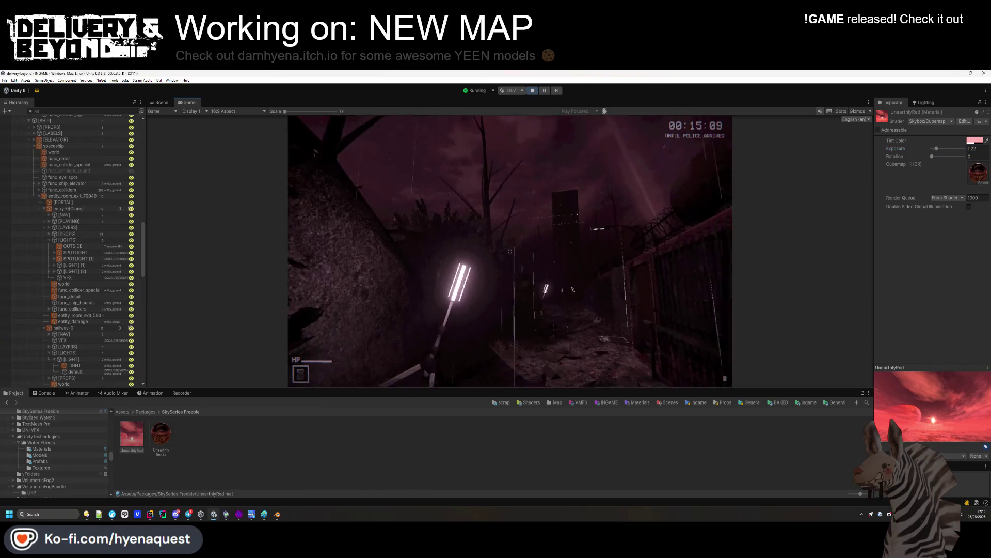
# Step: Rotate the UnearthlyRed skybox to 50 and select its UnearthlyRed4k cubemap
pyautogui.press('super')
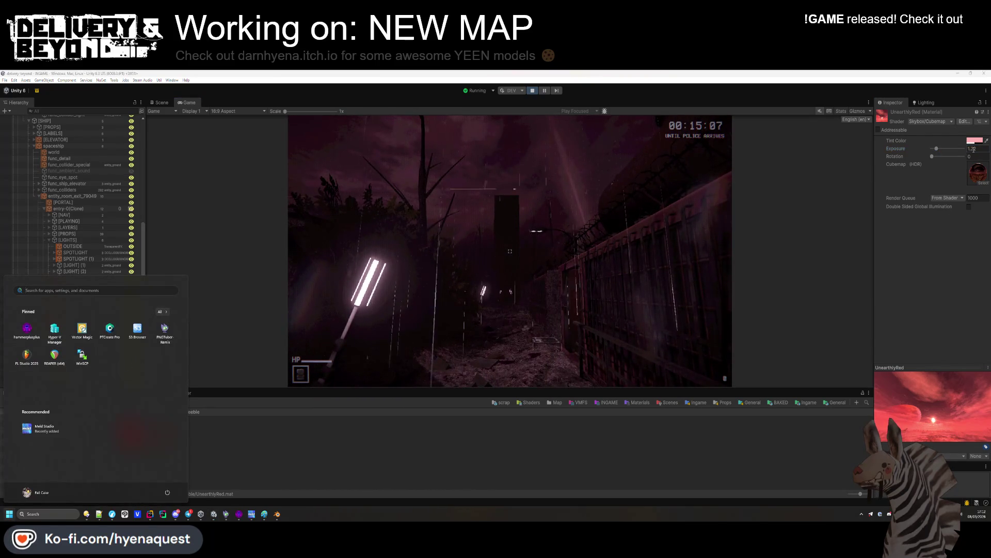
pyautogui.moveTo(934, 157)
pyautogui.mouseDown()
pyautogui.moveTo(956, 158)
pyautogui.moveTo(936, 160)
pyautogui.mouseUp()
pyautogui.press('super')
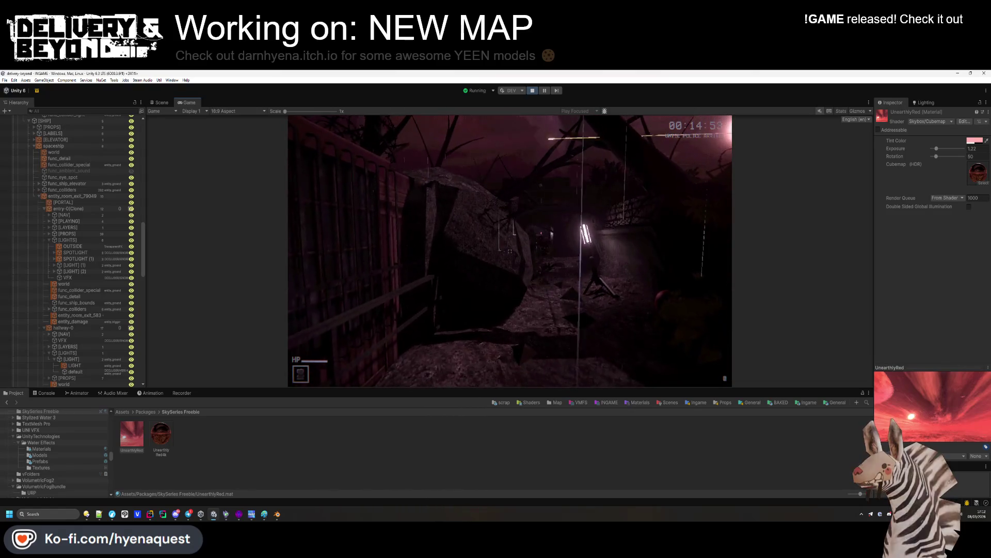
pyautogui.press('super')
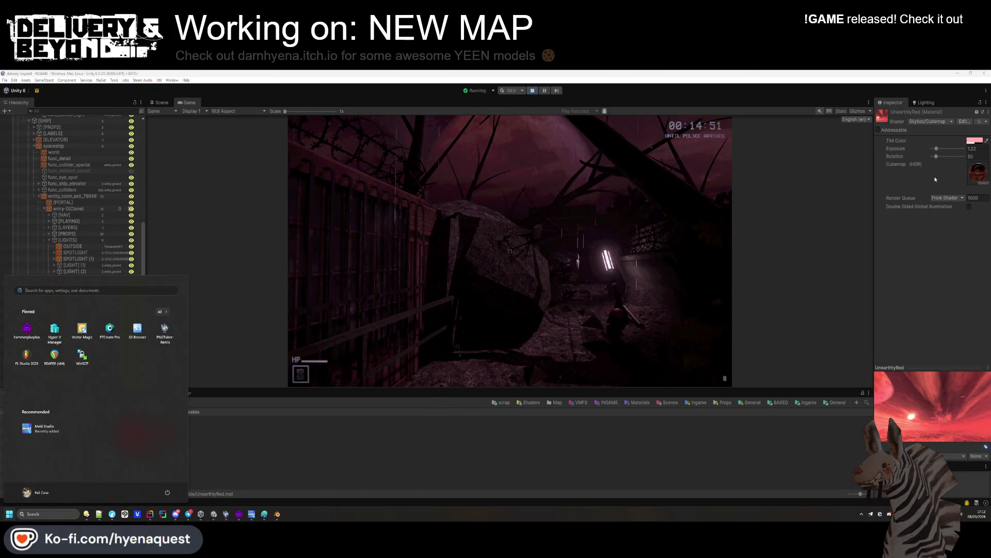
pyautogui.click(967, 157)
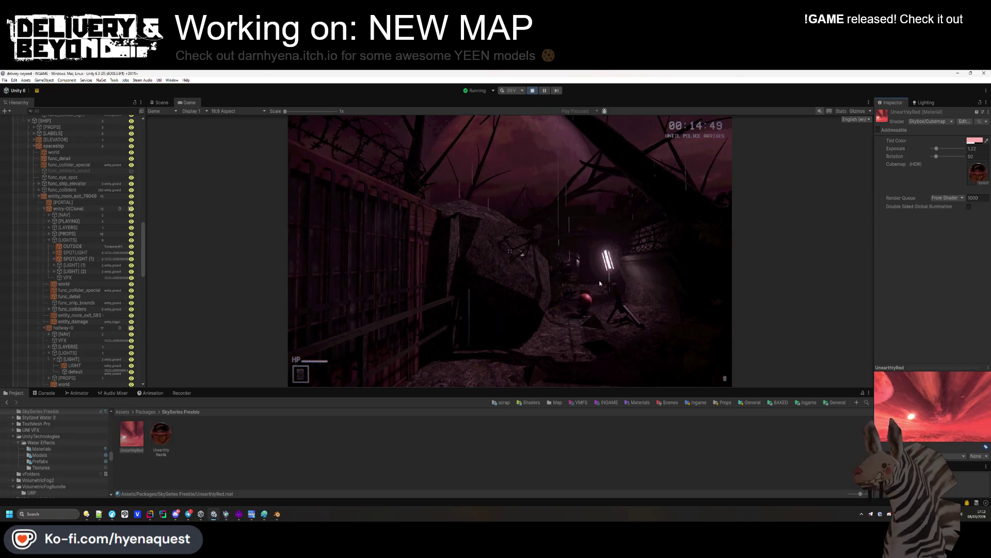
pyautogui.click(161, 434)
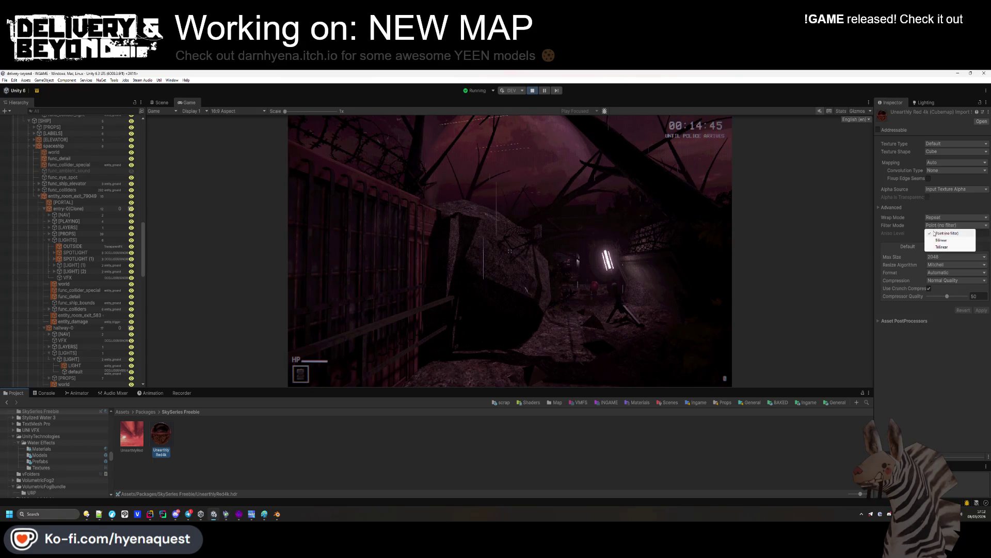
# Step: Switch the UnearthlyRed4k cubemap to Bilinear filtering and apply a 1024 max size
pyautogui.click(936, 241)
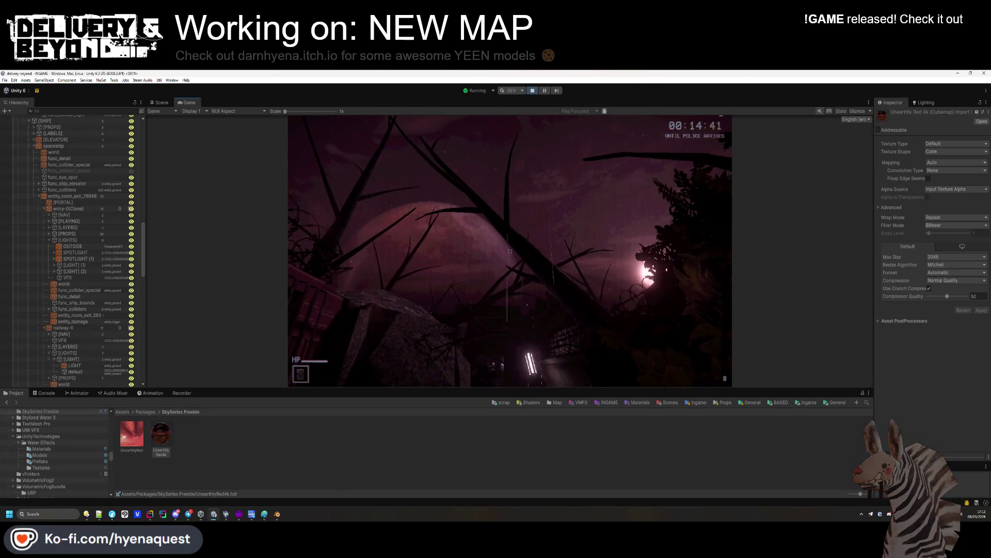
pyautogui.press('super')
pyautogui.click(956, 257)
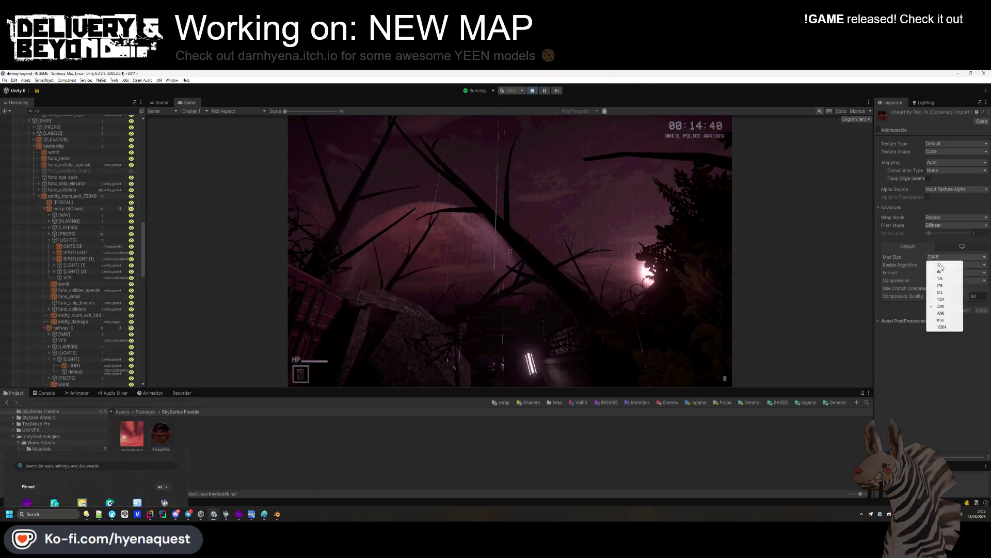
pyautogui.click(945, 298)
pyautogui.click(980, 311)
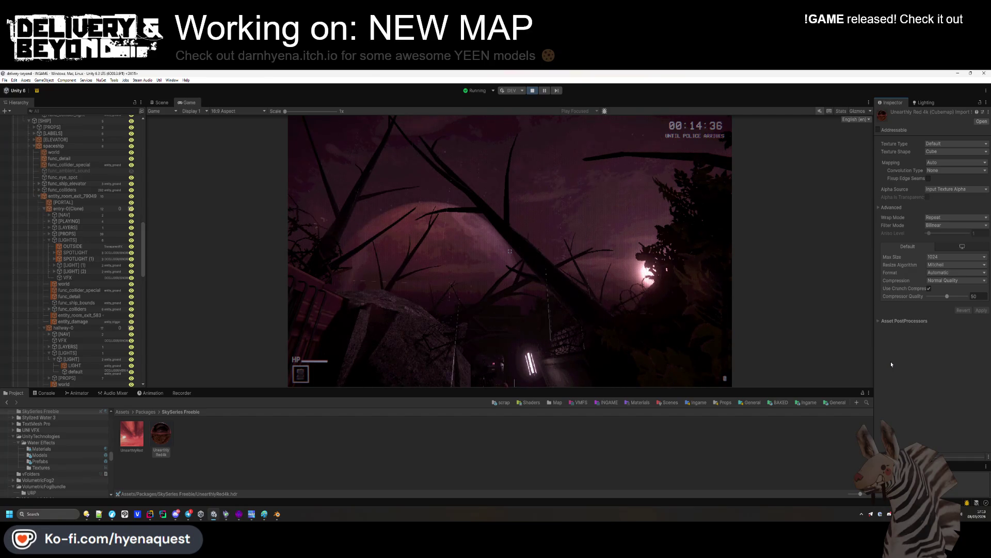
# Step: Restore the cubemap's max size to 2048 and apply it
pyautogui.click(653, 336)
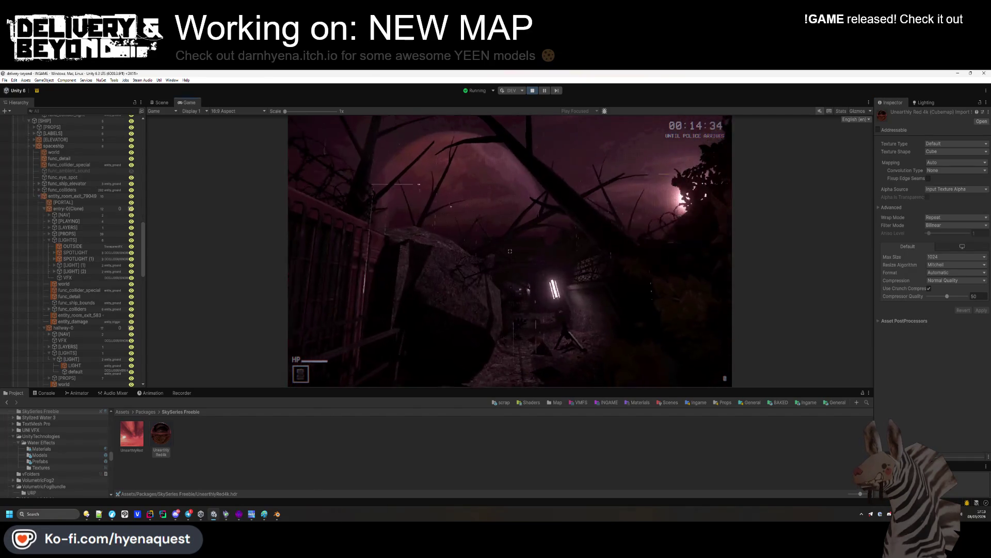
pyautogui.press('super')
pyautogui.click(950, 257)
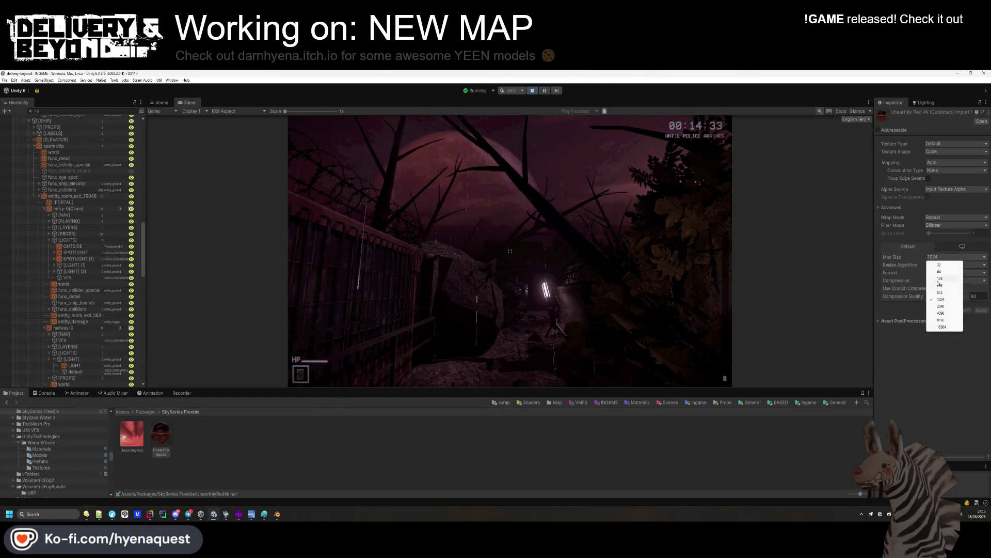
pyautogui.click(939, 305)
pyautogui.click(981, 311)
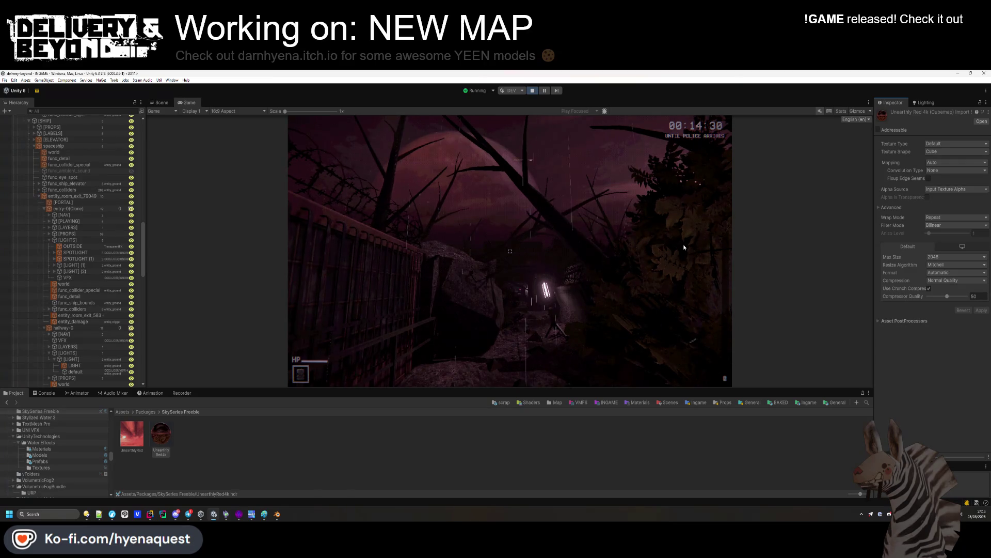
pyautogui.click(684, 247)
pyautogui.press('w')
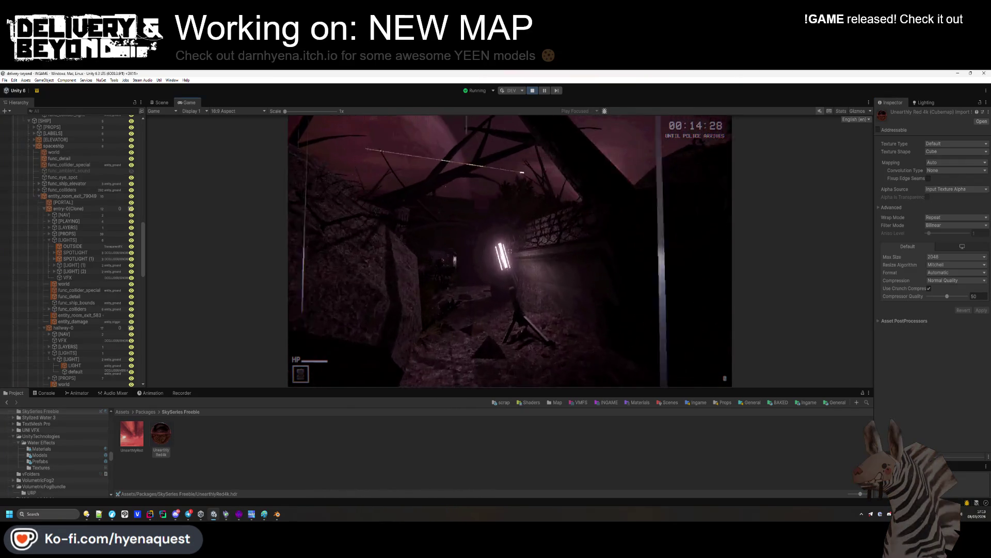
pyautogui.press('w')
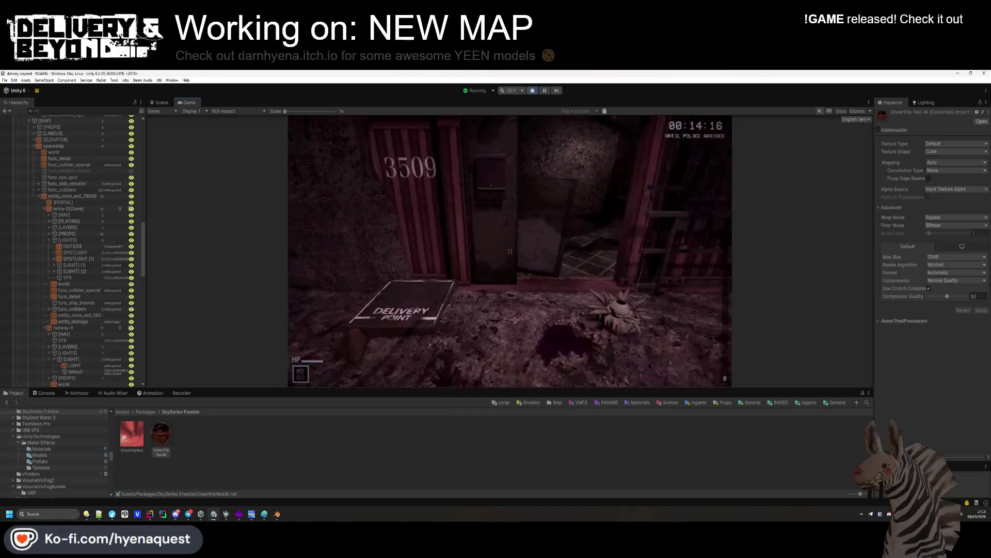
pyautogui.press('w')
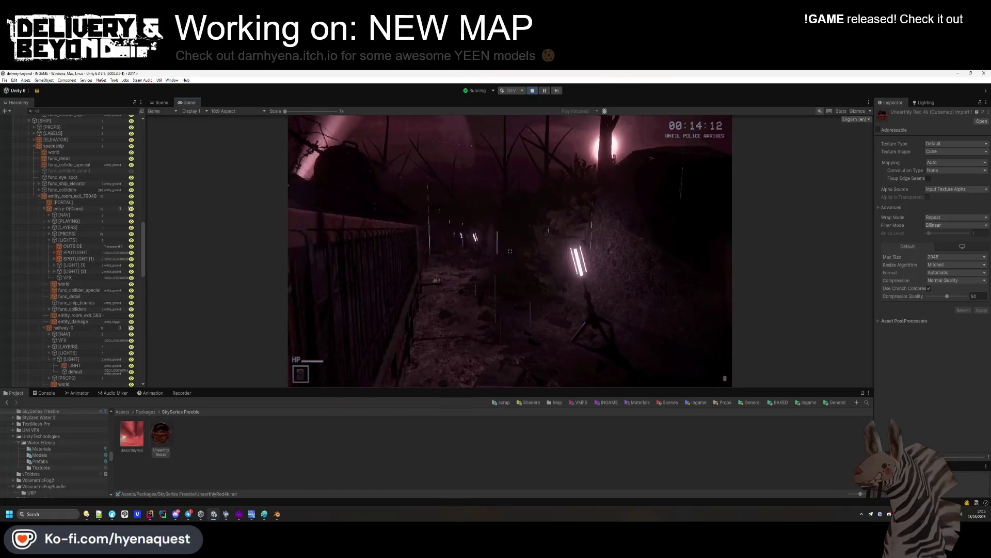
pyautogui.press('w')
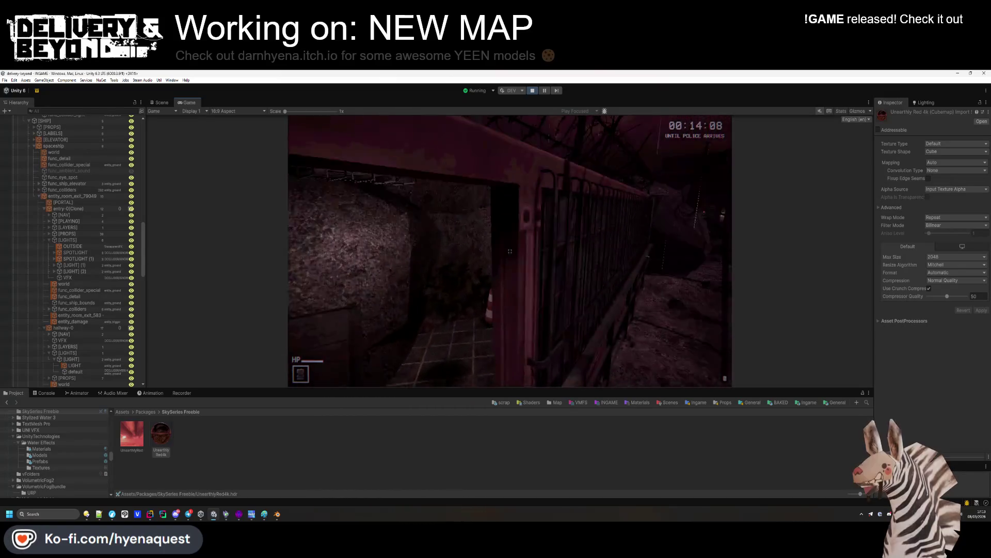
pyautogui.press('w')
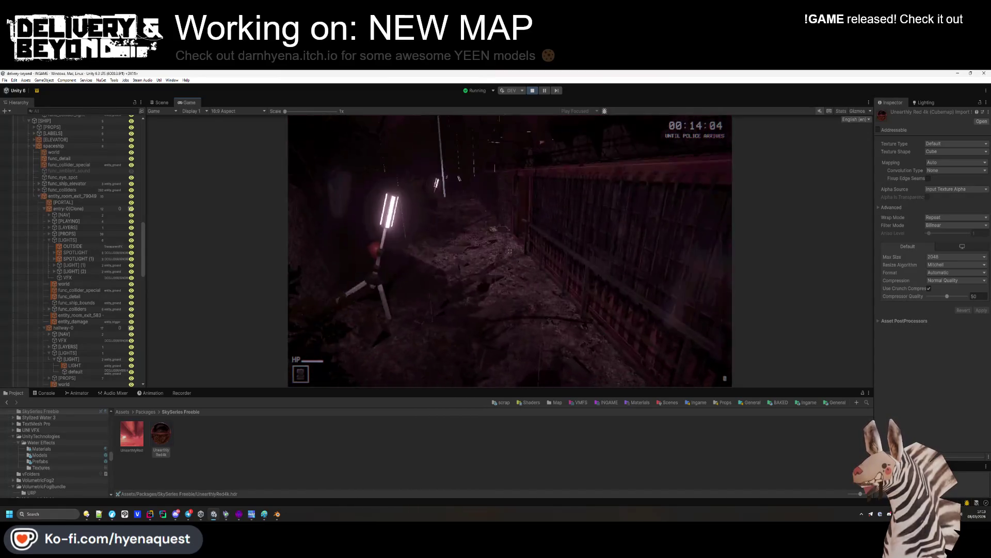
pyautogui.press('w')
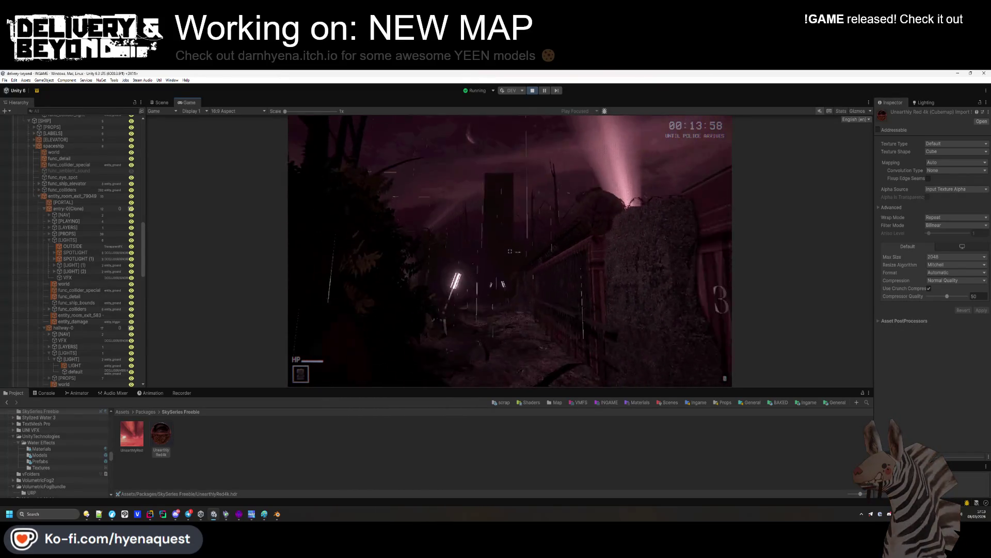
pyautogui.press('super')
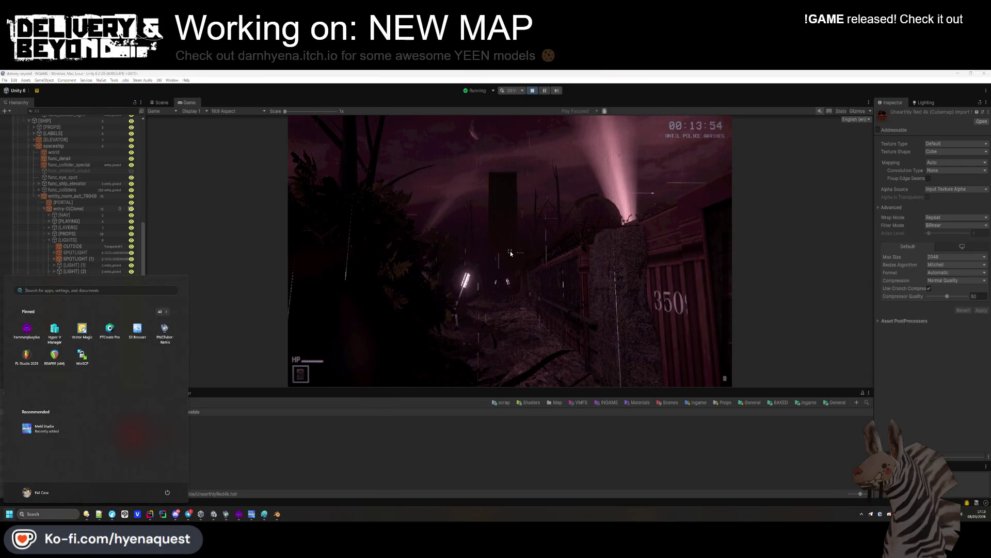
pyautogui.click(495, 261)
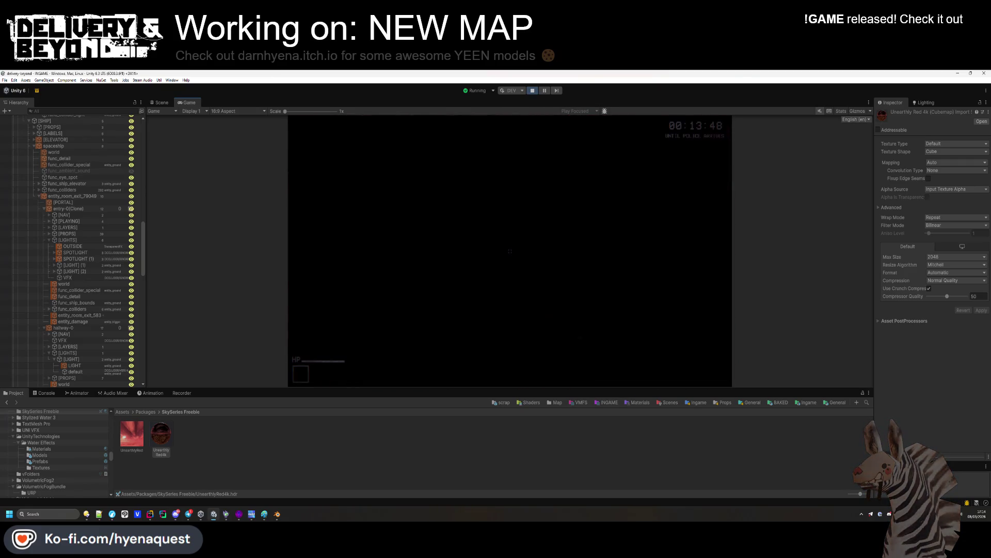
pyautogui.press('super')
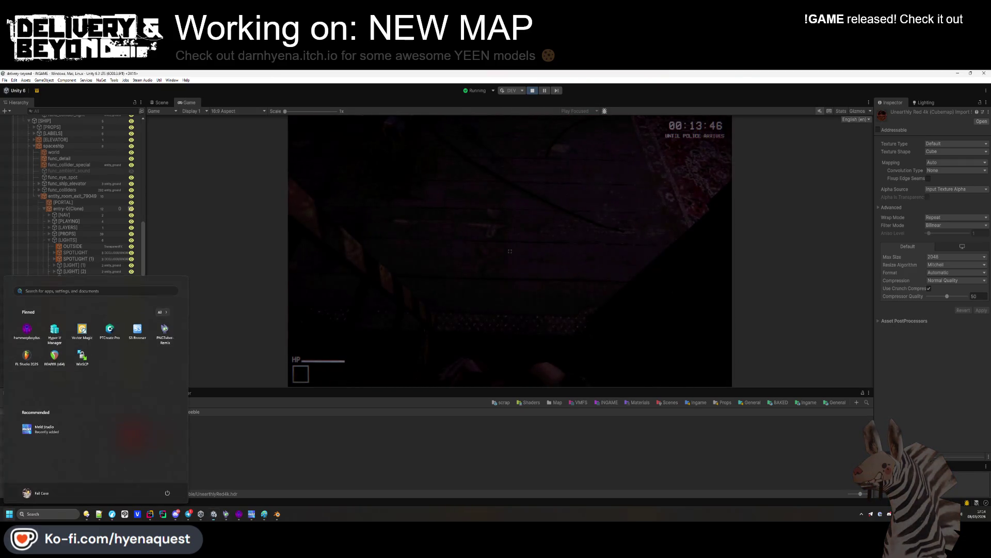
pyautogui.click(509, 249)
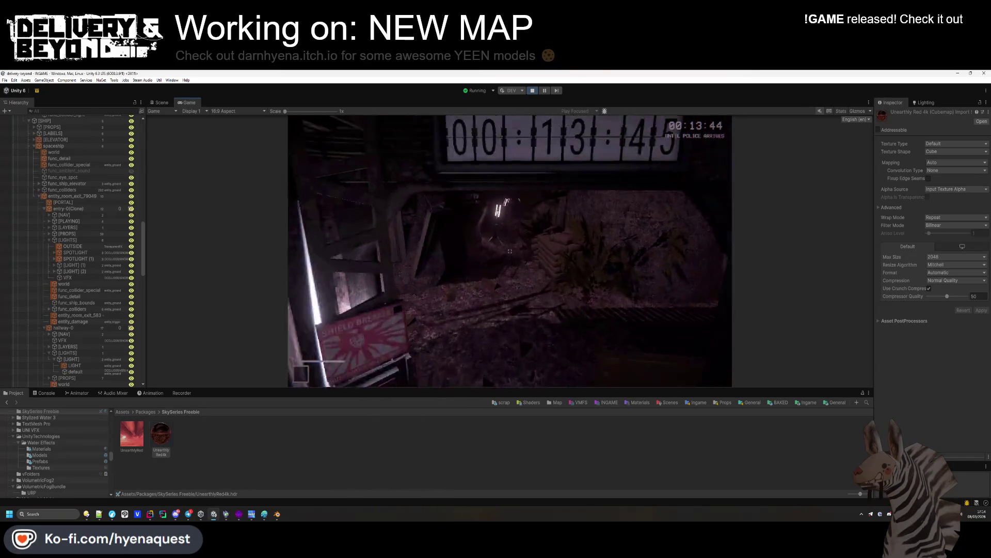
pyautogui.press('w')
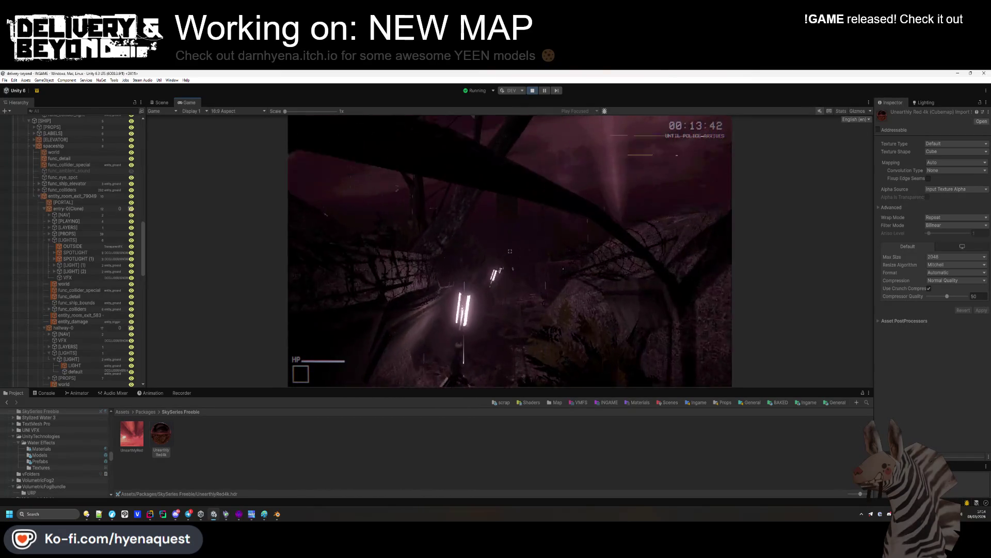
pyautogui.press('w')
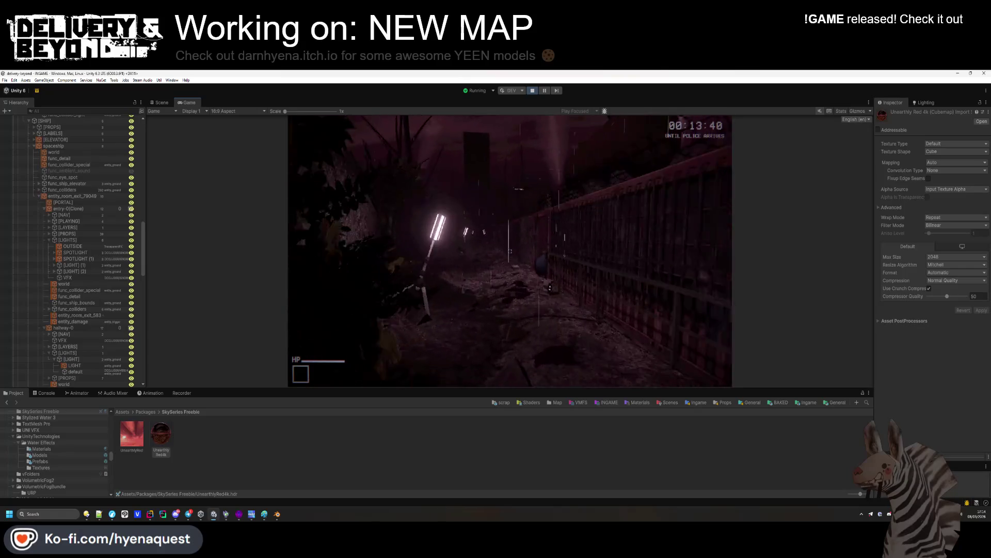
pyautogui.press('w')
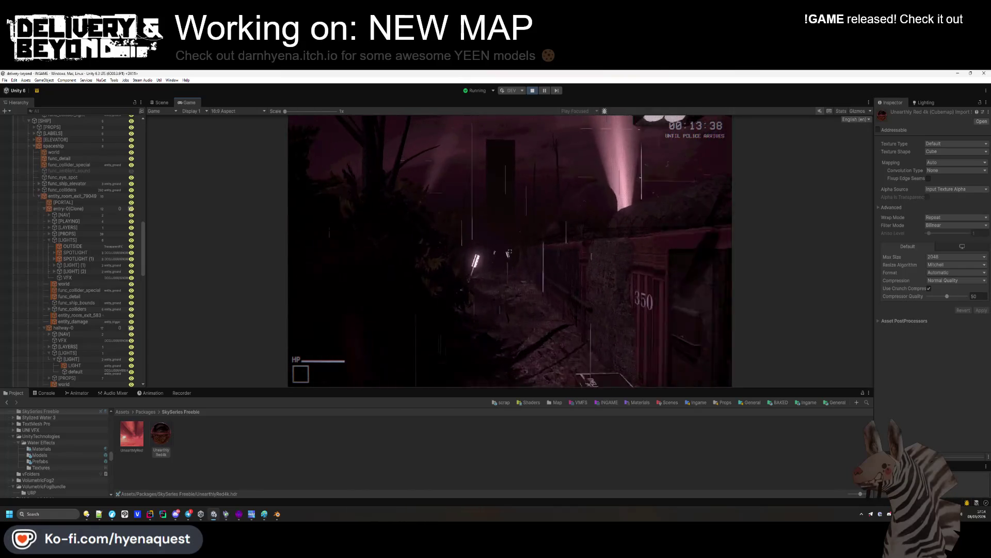
pyautogui.press('w')
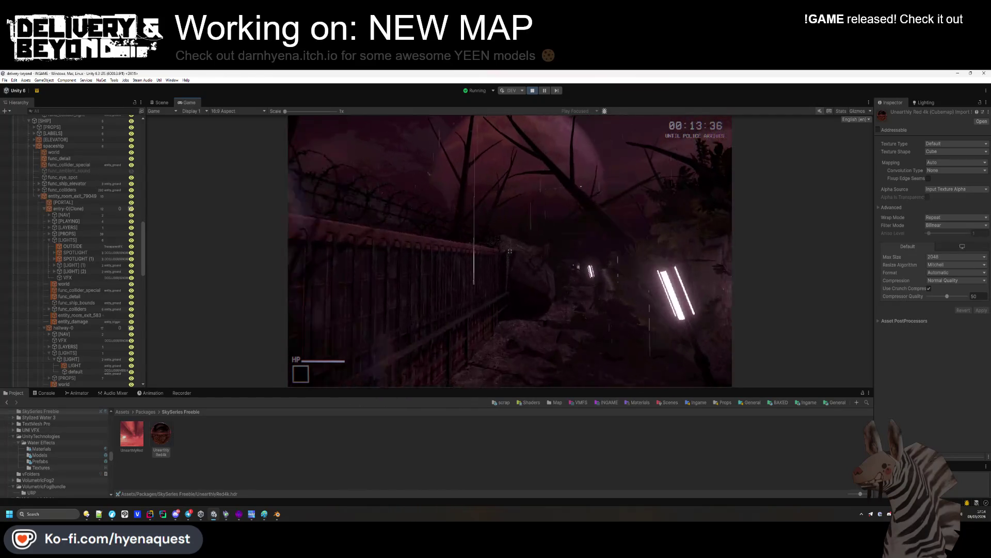
pyautogui.press('w')
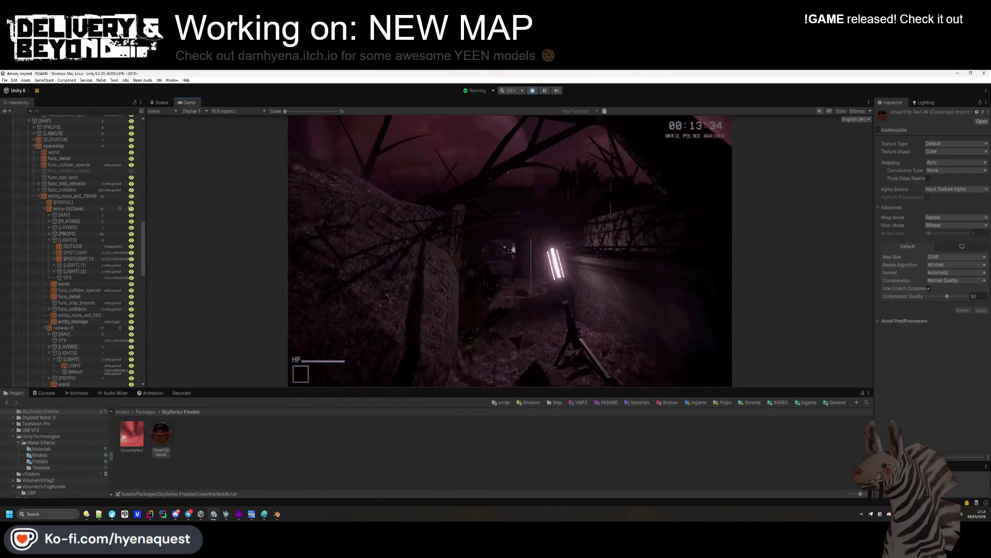
pyautogui.press('super')
pyautogui.press('super')
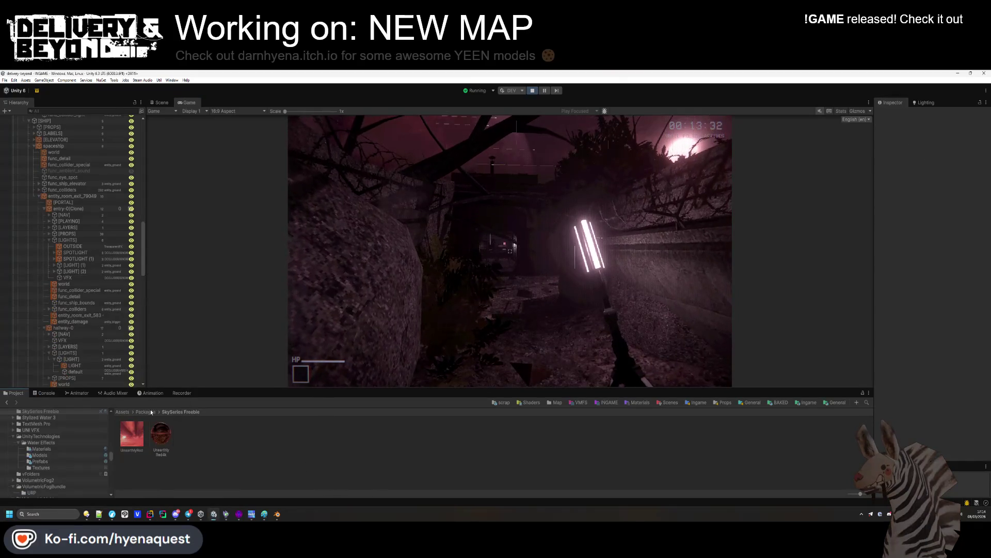
# Step: Look over the OUTSIDE fog volume's settings and stop the test run
pyautogui.click(122, 411)
pyautogui.click(73, 246)
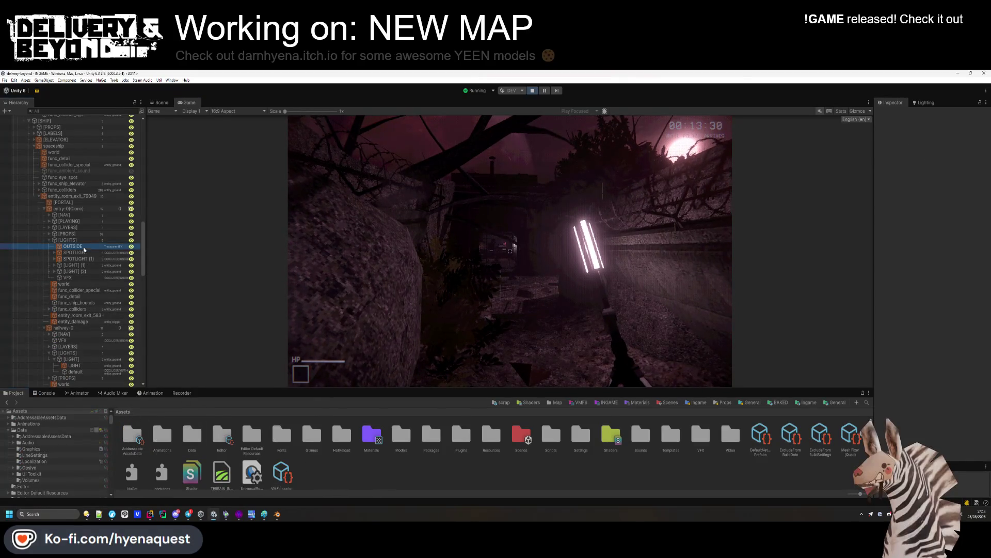
pyautogui.click(608, 293)
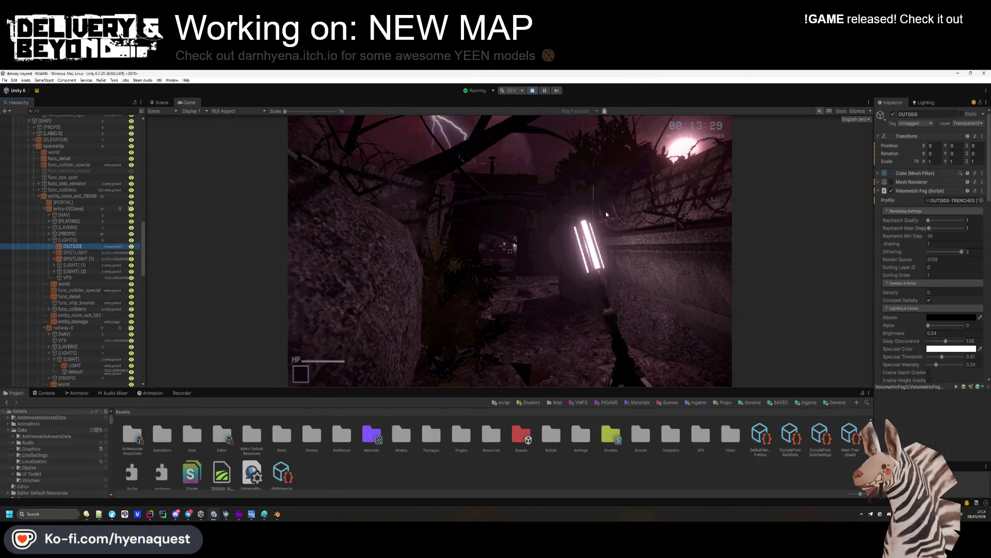
pyautogui.click(533, 90)
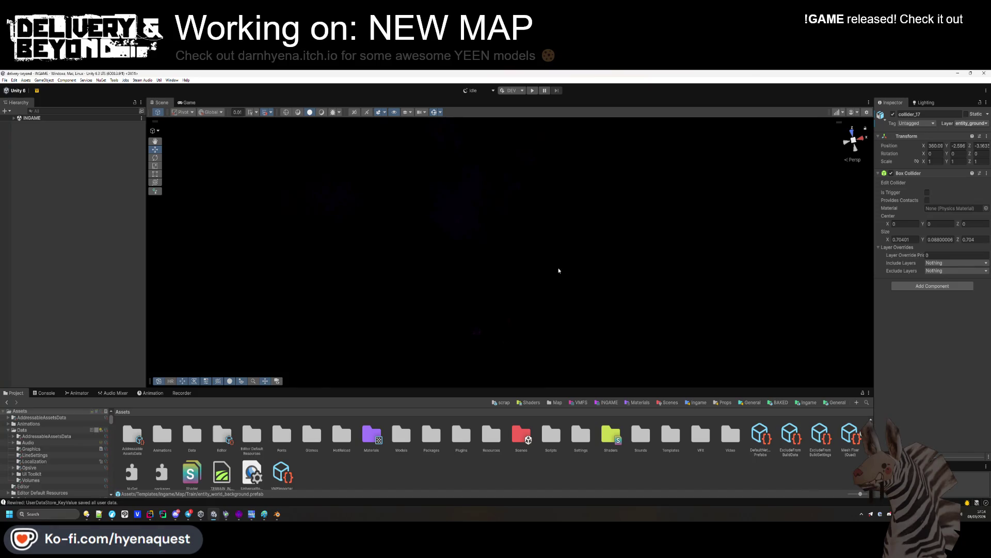
# Step: Expand INGAME > [CONTROLLERS] and select the FOGController with its managers shown
pyautogui.moveTo(527, 387); pyautogui.dragTo(527, 369)
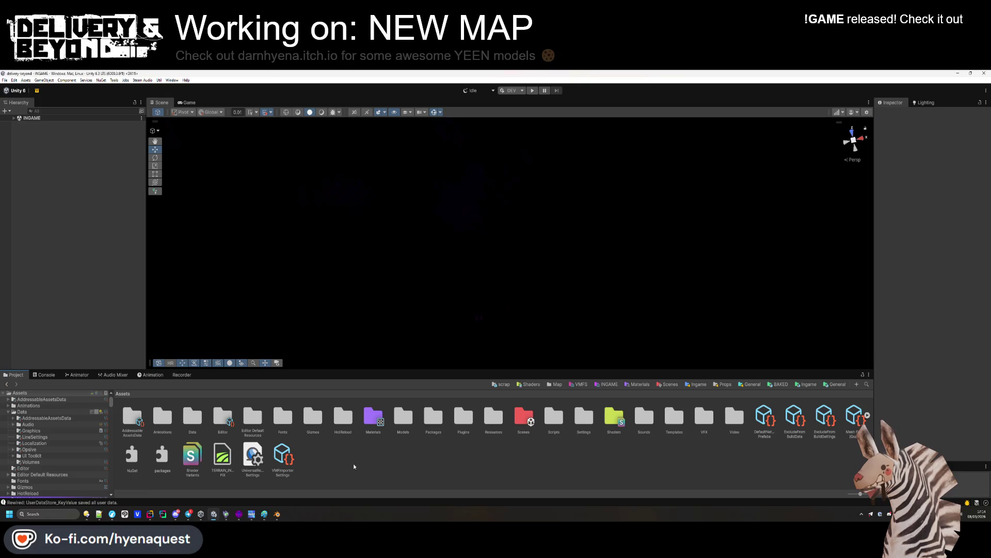
pyautogui.click(18, 119)
pyautogui.click(15, 119)
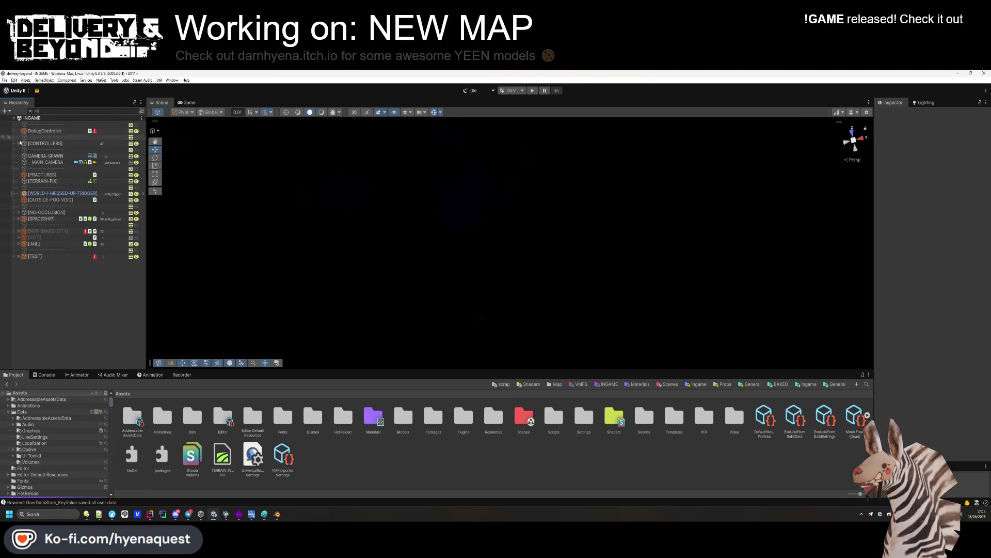
pyautogui.click(19, 144)
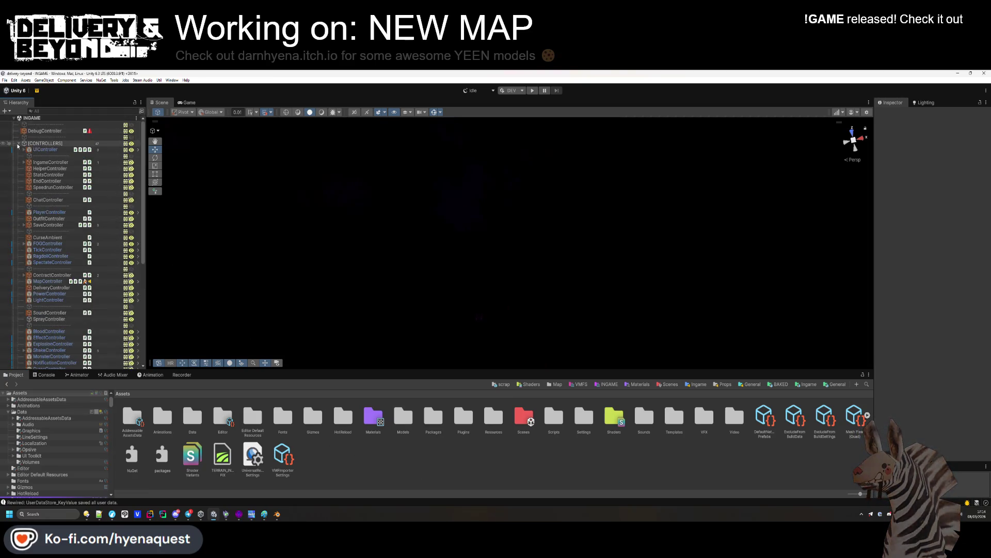
pyautogui.click(47, 244)
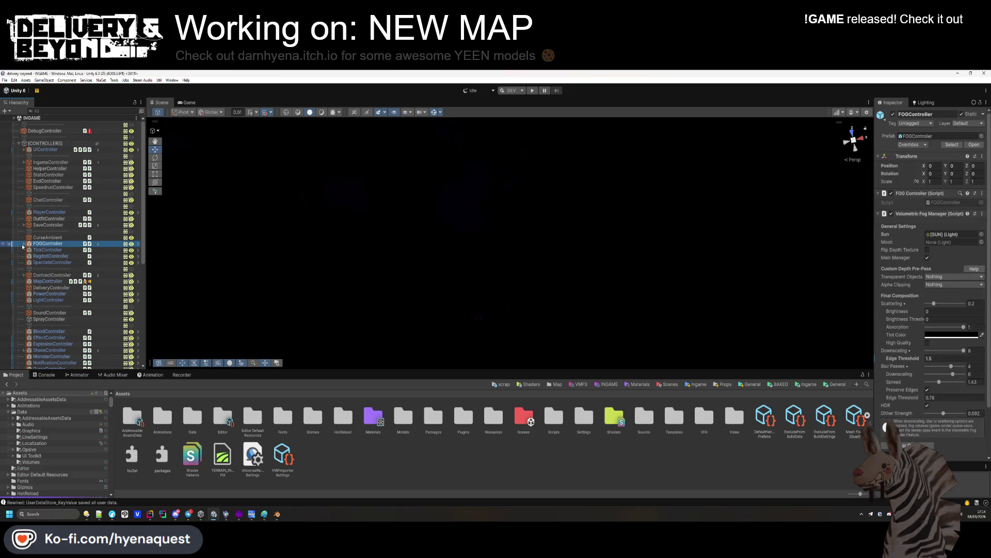
pyautogui.click(25, 243)
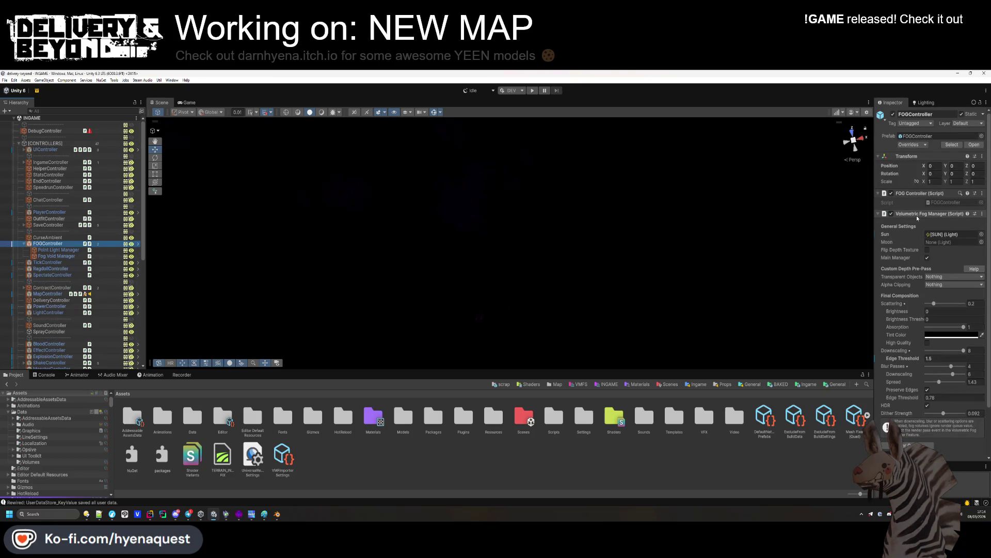
# Step: Review FOGController's volumetric fog shader options
pyautogui.scroll(-2, 914, 310)
pyautogui.click(910, 388)
pyautogui.scroll(-4, 910, 387)
pyautogui.scroll(-5, 910, 386)
pyautogui.scroll(-3, 920, 338)
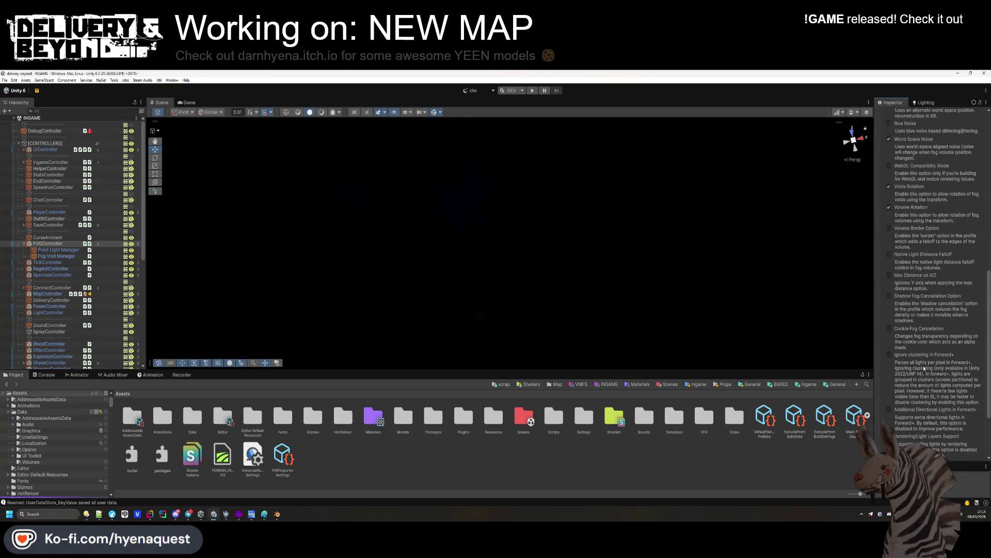
pyautogui.scroll(-1, 924, 368)
pyautogui.scroll(3, 924, 370)
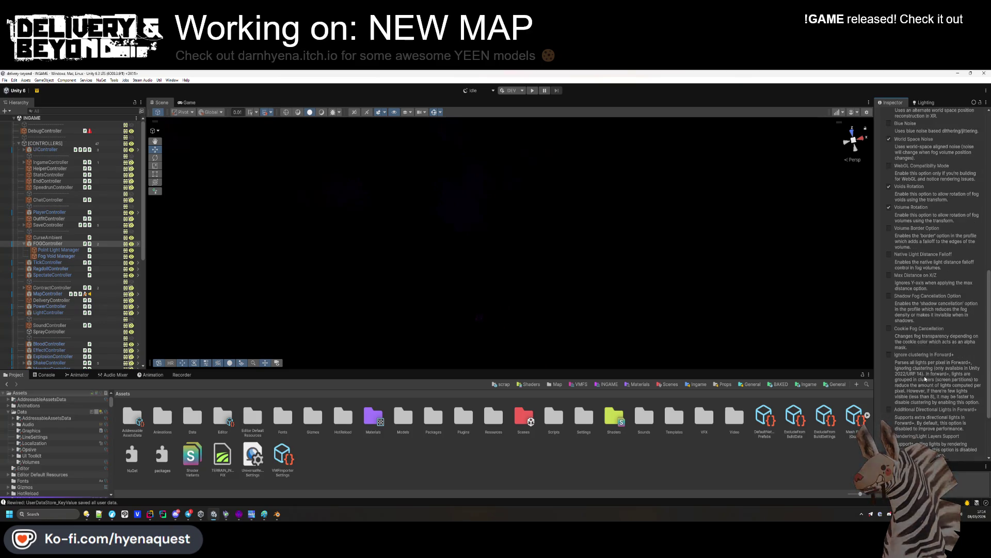
# Step: Check the Fog Void and Point Light Manager settings and FOGController's Alpha Clipping options, unchanged
pyautogui.click(45, 256)
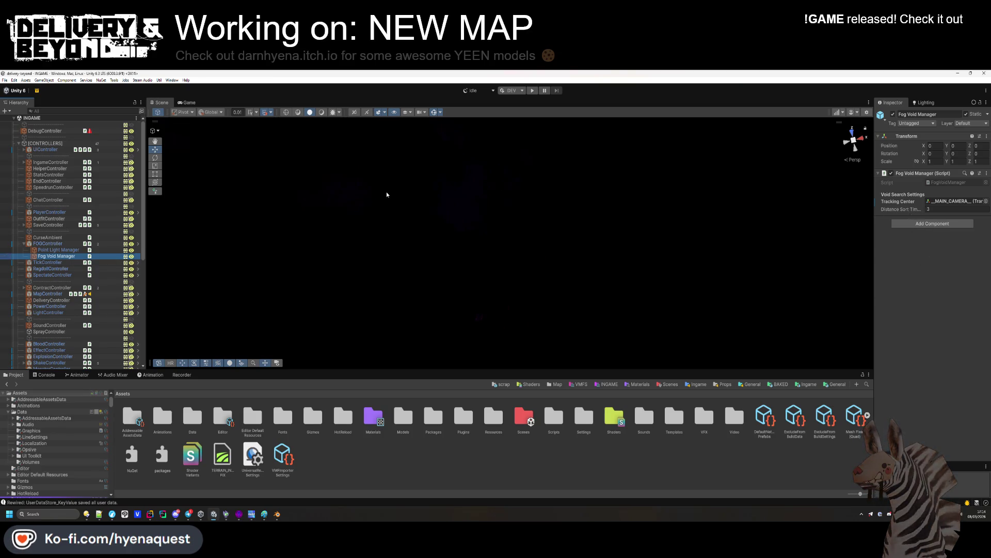
pyautogui.click(61, 250)
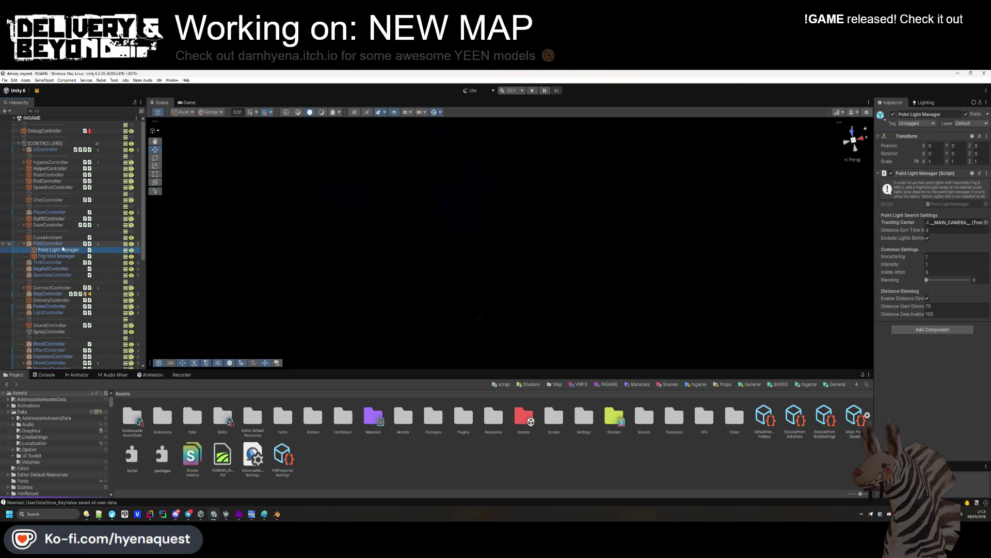
pyautogui.click(48, 244)
pyautogui.scroll(-2, 917, 372)
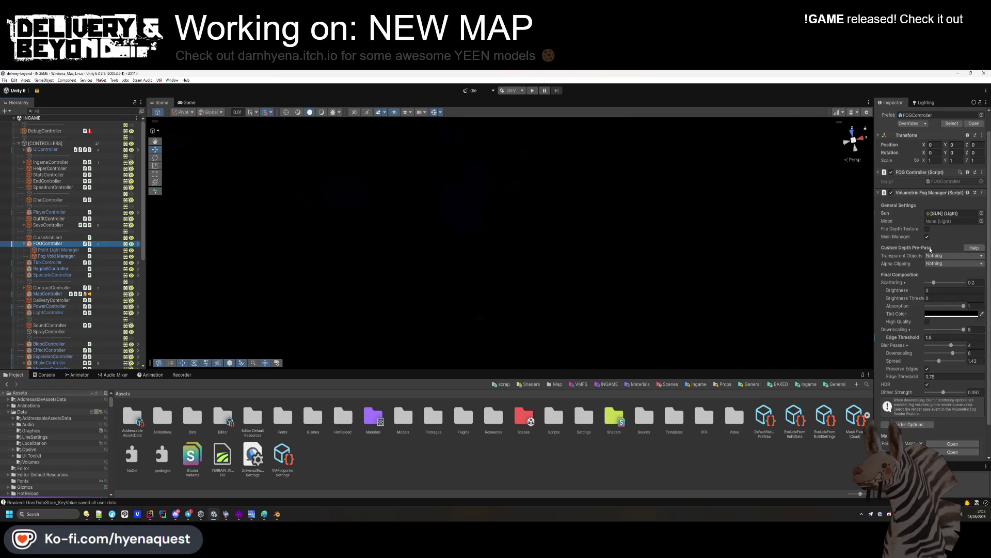
pyautogui.click(928, 265)
pyautogui.click(917, 266)
pyautogui.scroll(-2, 917, 267)
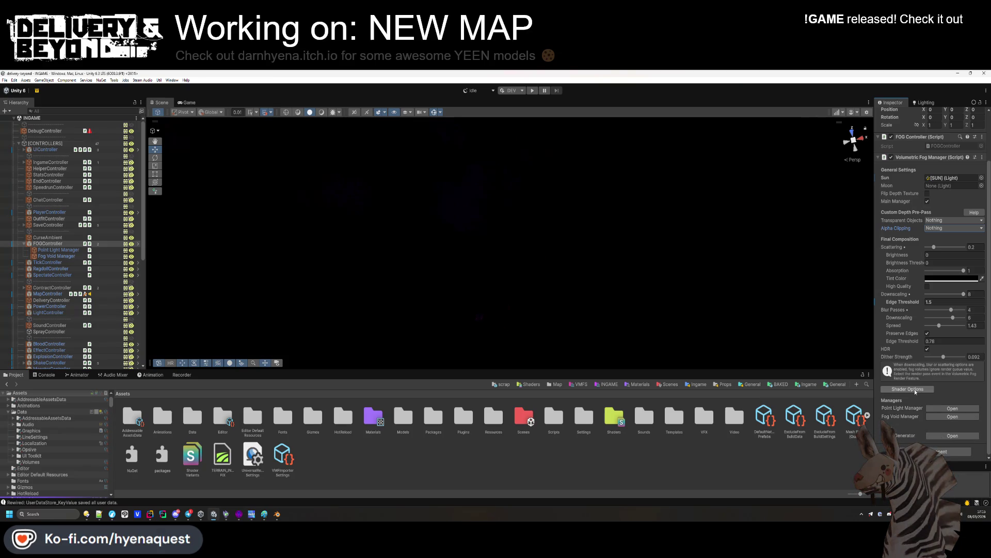
pyautogui.click(544, 447)
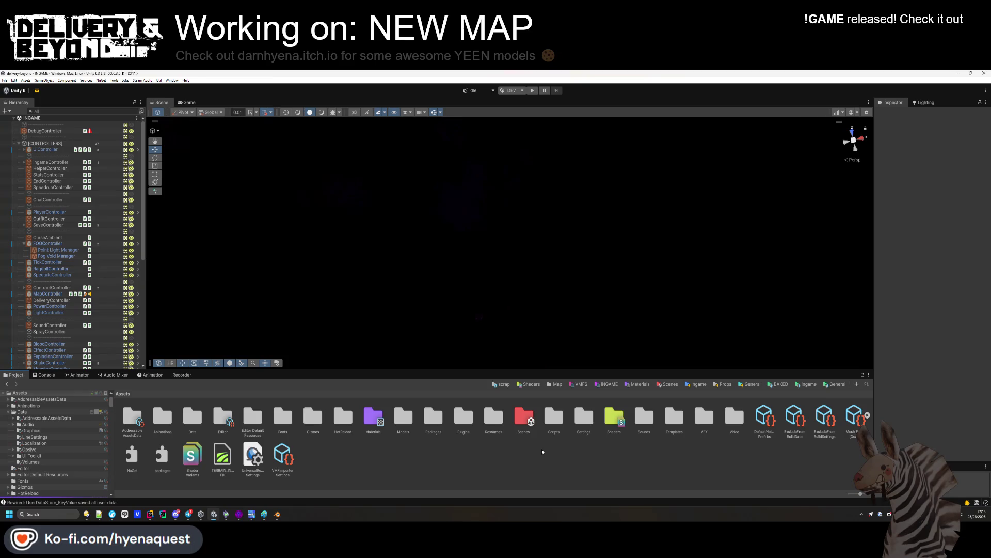
# Step: Show the Ingame templates folder, then delete a solid near the red walls in Hammer++
pyautogui.click(806, 384)
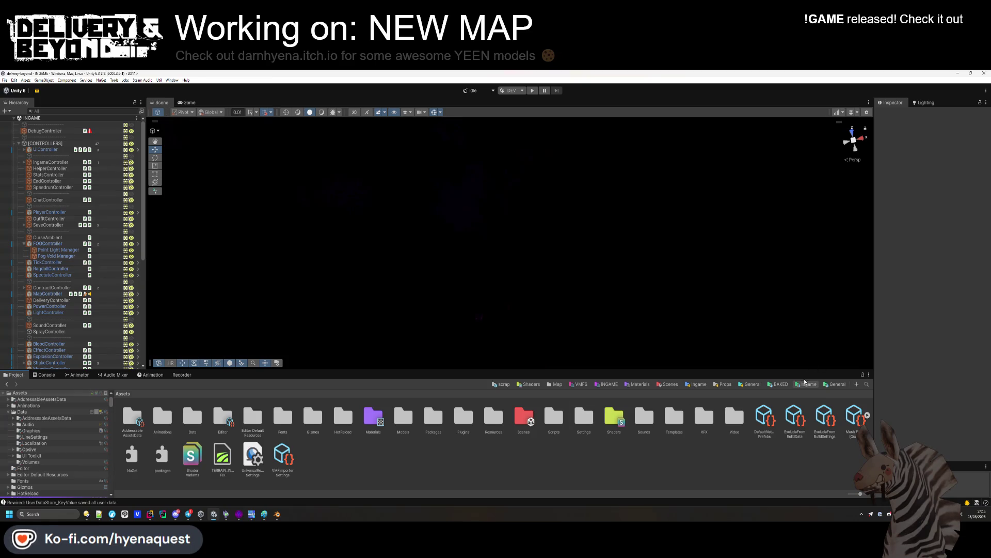
pyautogui.hotkey('alt', 'Tab')
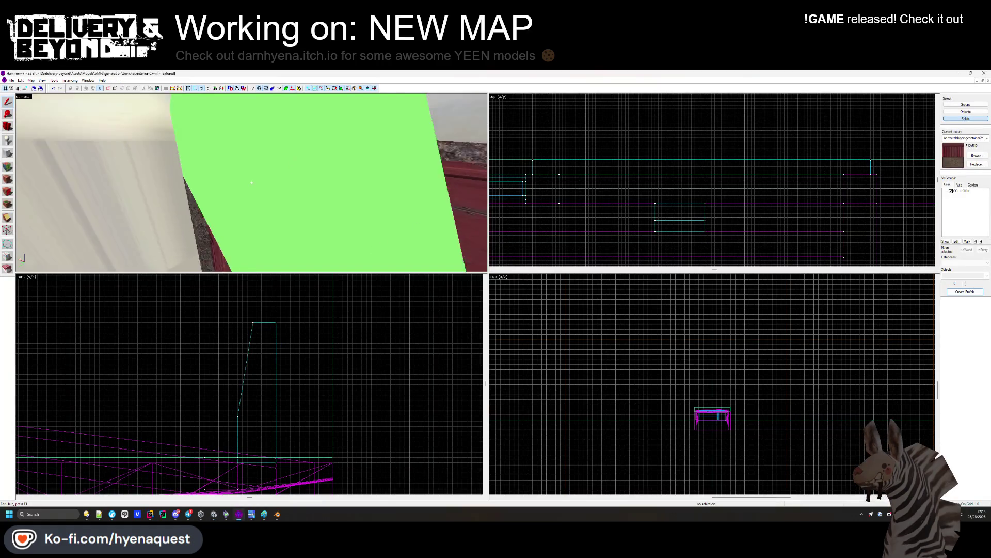
pyautogui.click(253, 185)
pyautogui.press('Delete')
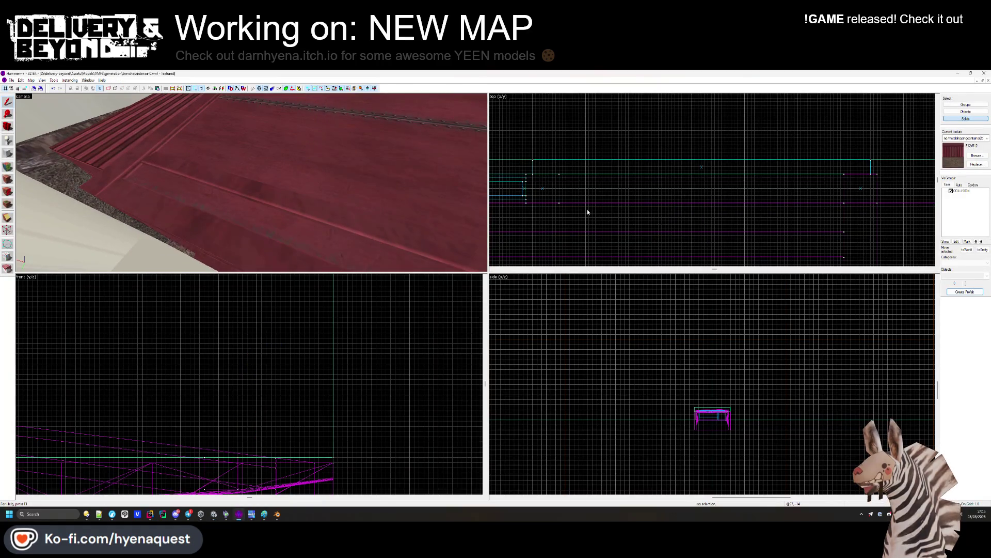
pyautogui.hotkey('alt', 'Tab')
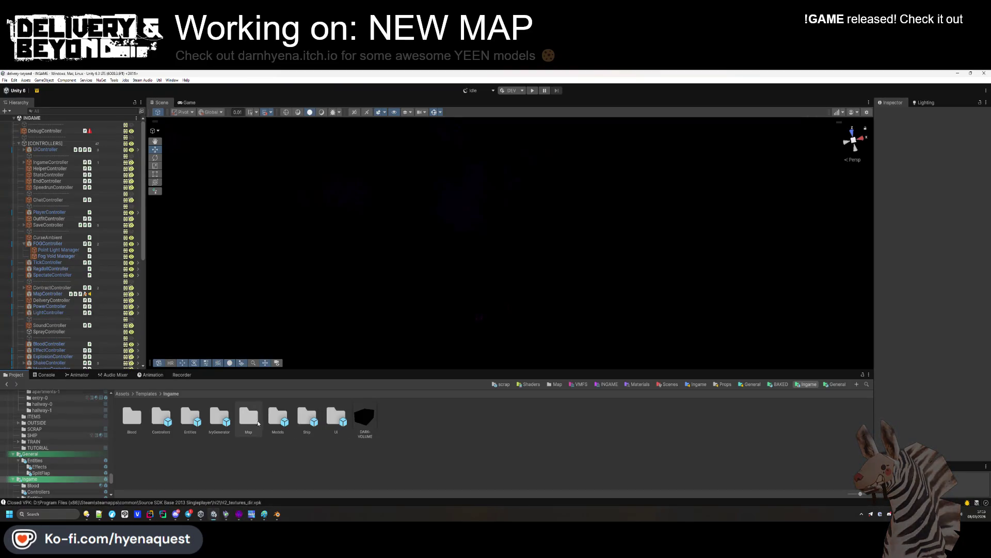
# Step: Open the interior-0 prefab from Map/Trenches/Interiors
pyautogui.doubleClick(248, 417)
pyautogui.doubleClick(248, 417)
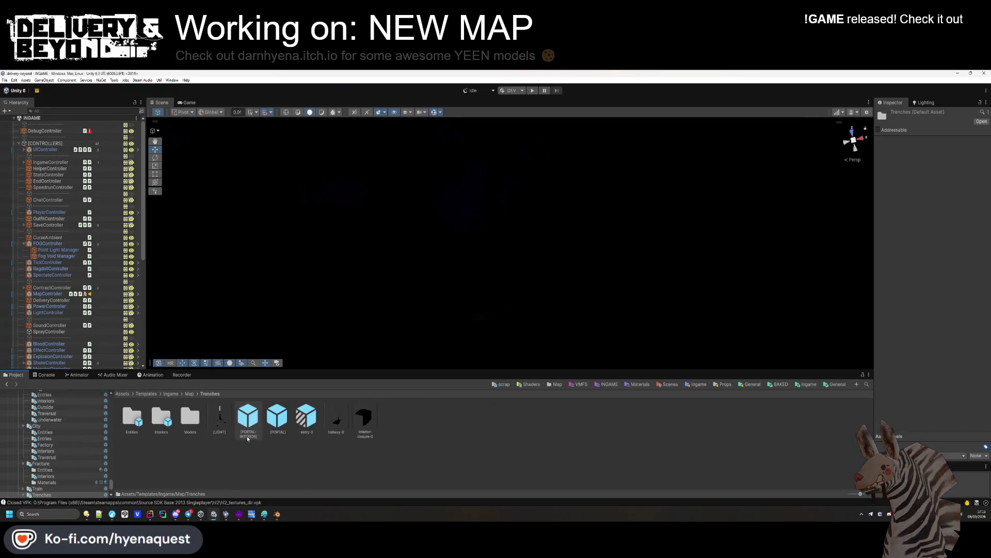
pyautogui.doubleClick(155, 419)
pyautogui.doubleClick(131, 420)
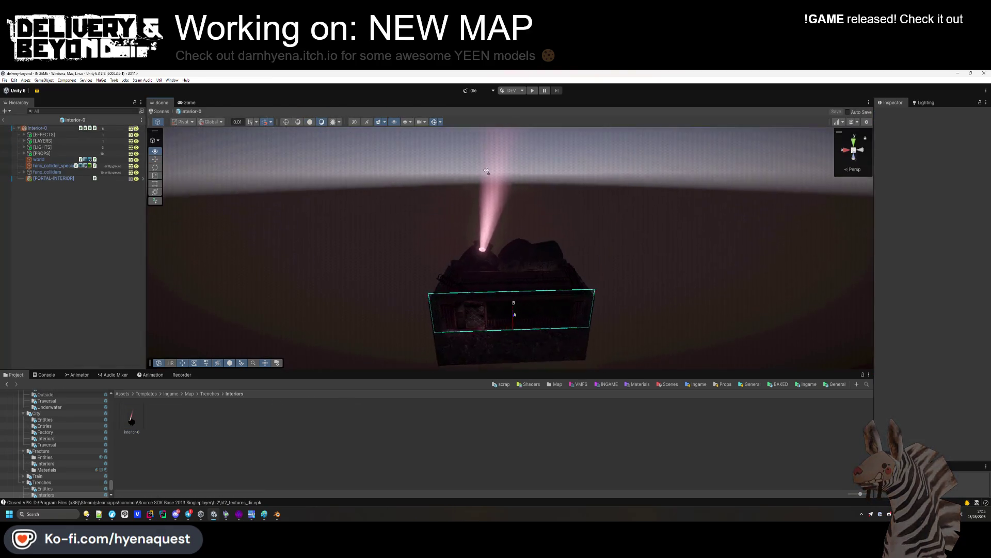
# Step: Delete the strlamp_short (1) lamp from interior-0 and save the prefab
pyautogui.moveTo(455, 213); pyautogui.dragTo(398, 284)
pyautogui.click(454, 232)
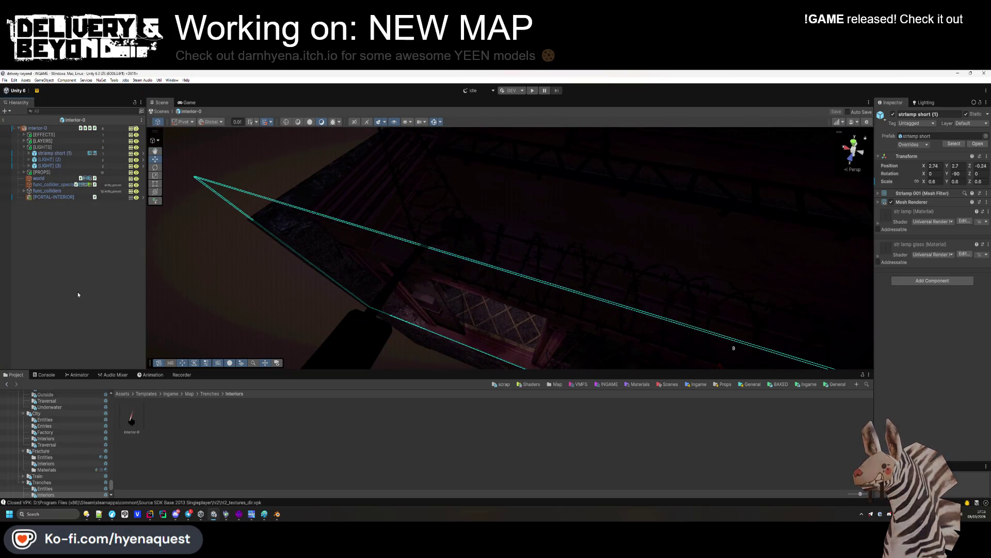
pyautogui.click(53, 150)
pyautogui.press('Delete')
pyautogui.moveTo(202, 215)
pyautogui.mouseDown()
pyautogui.moveTo(389, 233)
pyautogui.moveTo(405, 297)
pyautogui.moveTo(504, 276)
pyautogui.moveTo(488, 228)
pyautogui.mouseUp()
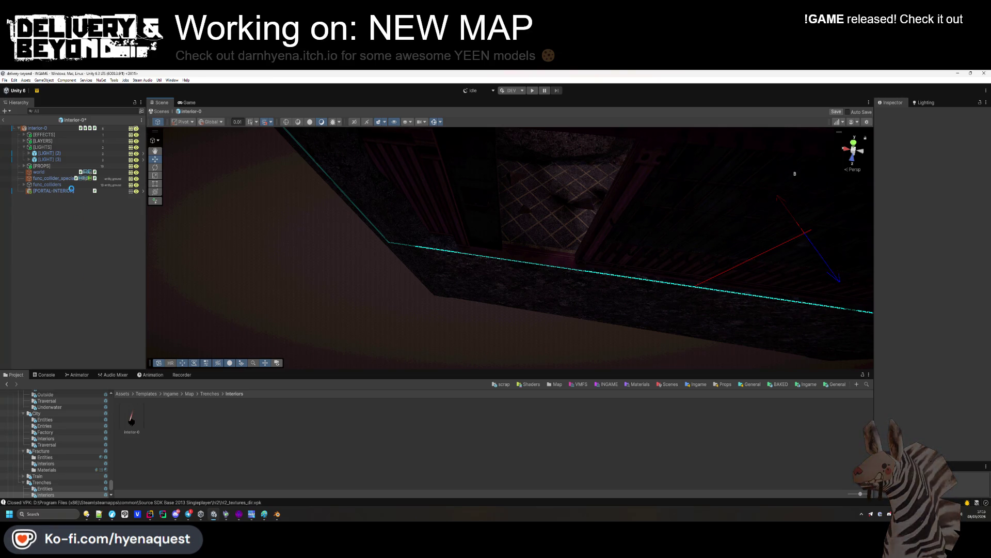
pyautogui.hotkey('ctrl', 's')
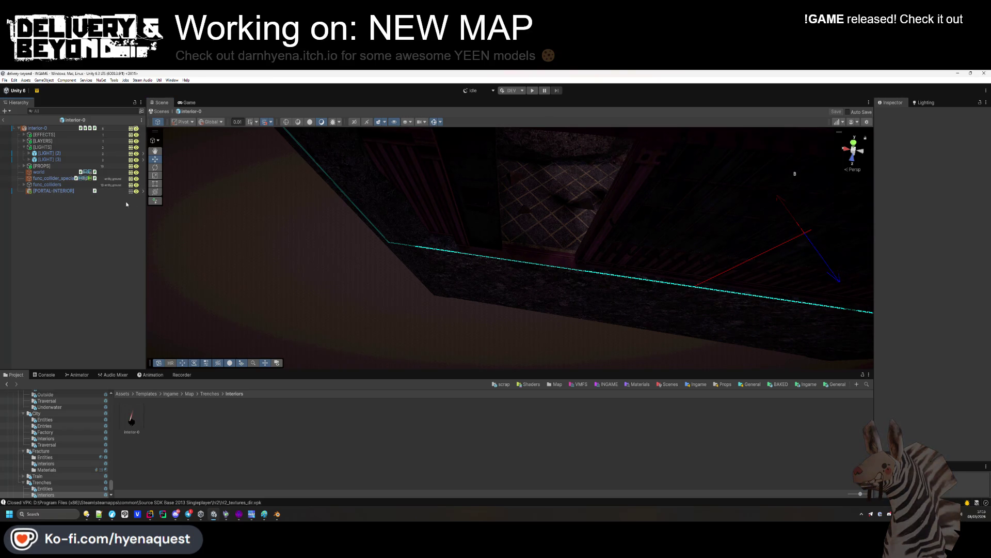
# Step: Open the hallway-0 prefab in the Trenches folder
pyautogui.click(210, 394)
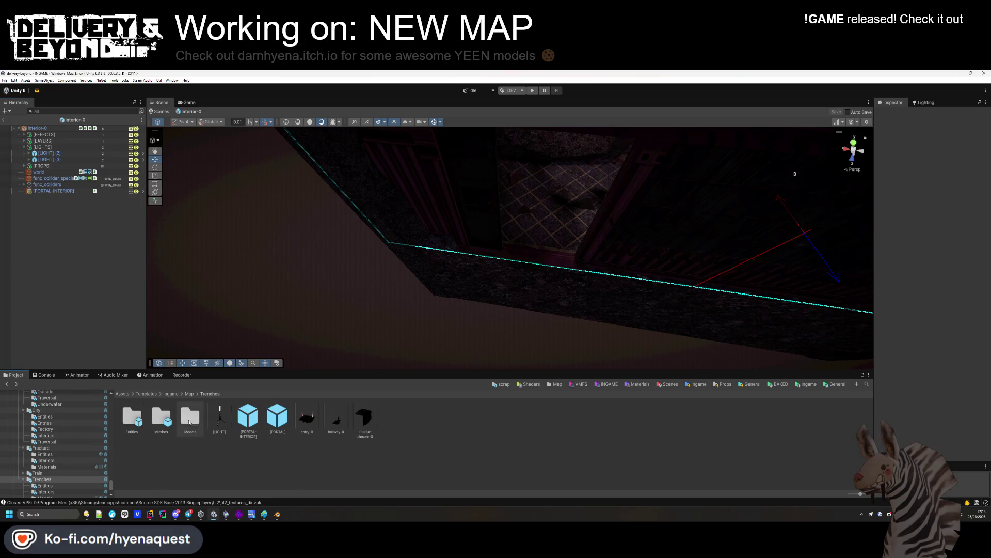
pyautogui.doubleClick(336, 418)
pyautogui.moveTo(444, 293)
pyautogui.mouseDown()
pyautogui.moveTo(463, 274)
pyautogui.moveTo(489, 280)
pyautogui.moveTo(451, 363)
pyautogui.mouseUp()
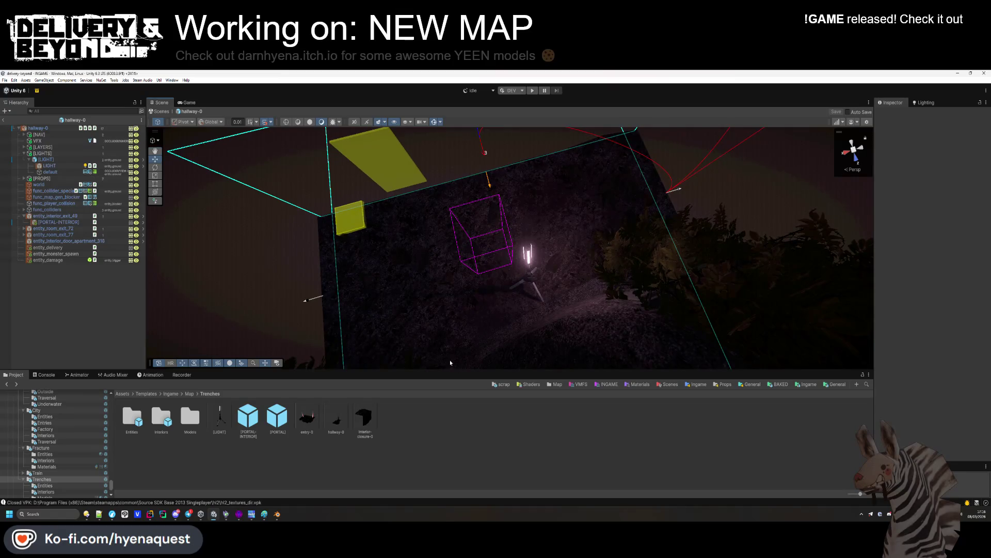
# Step: Frame the hallway's door entity and open the trenches_door prefab
pyautogui.click(29, 160)
pyautogui.moveTo(424, 206)
pyautogui.mouseDown()
pyautogui.moveTo(416, 182)
pyautogui.moveTo(440, 150)
pyautogui.moveTo(371, 222)
pyautogui.moveTo(308, 256)
pyautogui.mouseUp()
pyautogui.click(306, 253)
pyautogui.press('f')
pyautogui.click(952, 235)
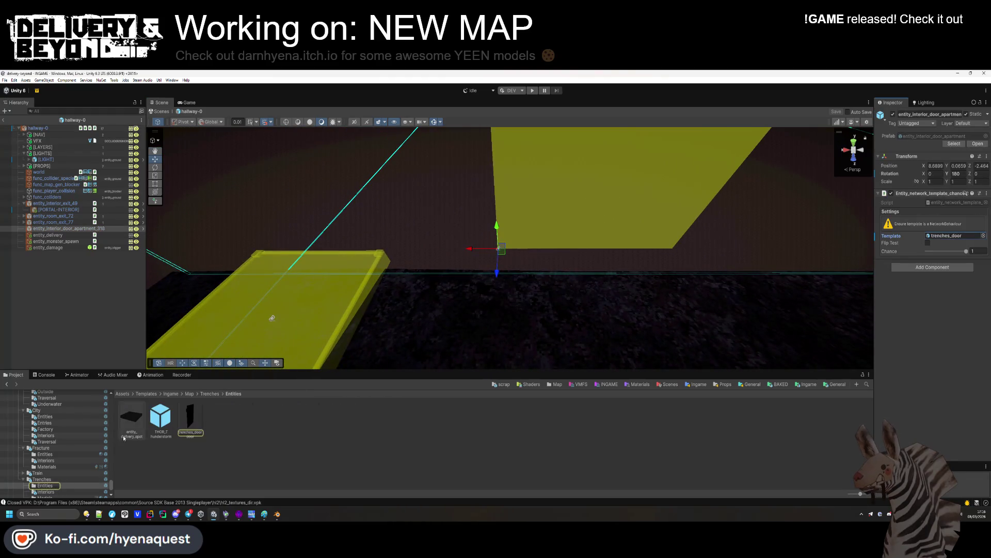
pyautogui.doubleClick(200, 420)
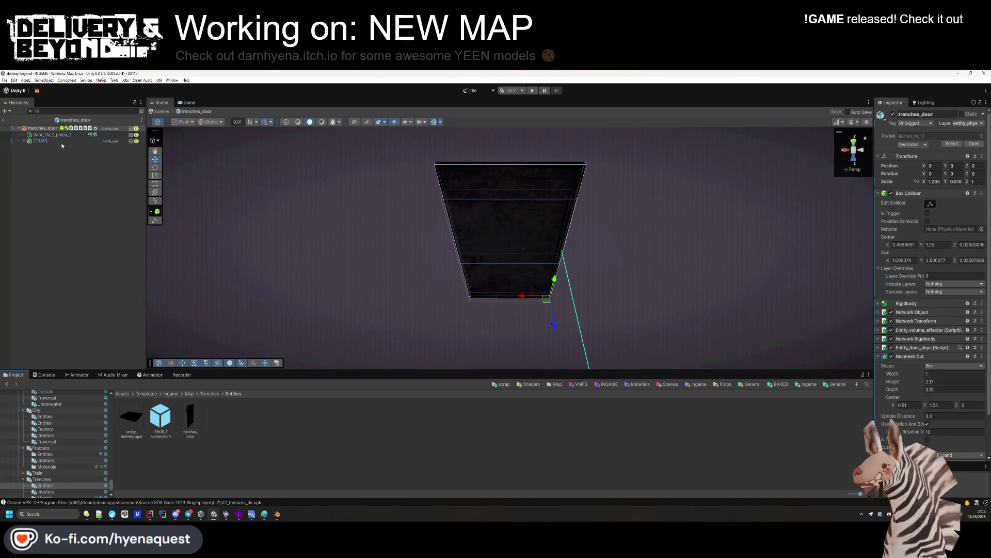
# Step: Change the trenches_door layer, assign [TRAP] as the door's trap, and save
pyautogui.click(964, 124)
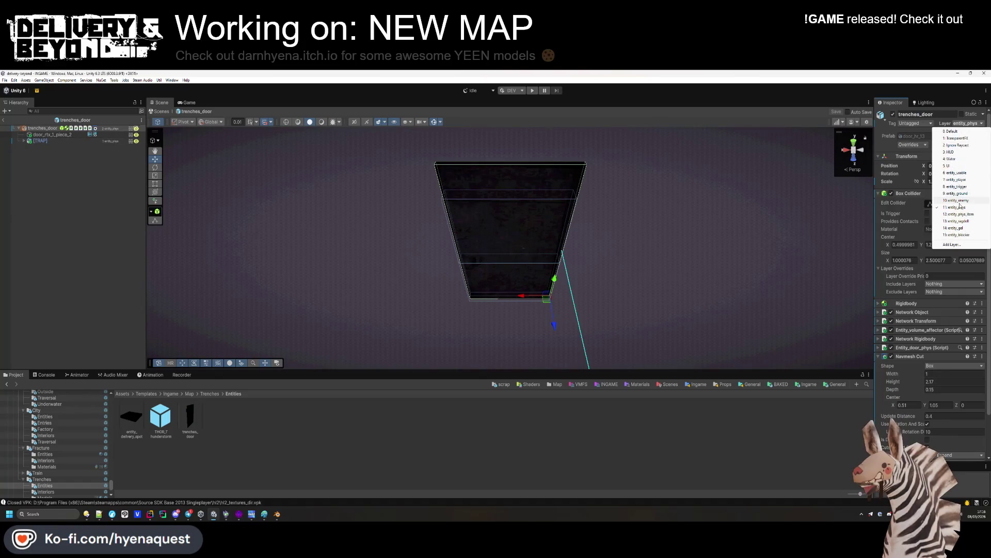
pyautogui.click(937, 206)
pyautogui.press('Return')
pyautogui.click(910, 192)
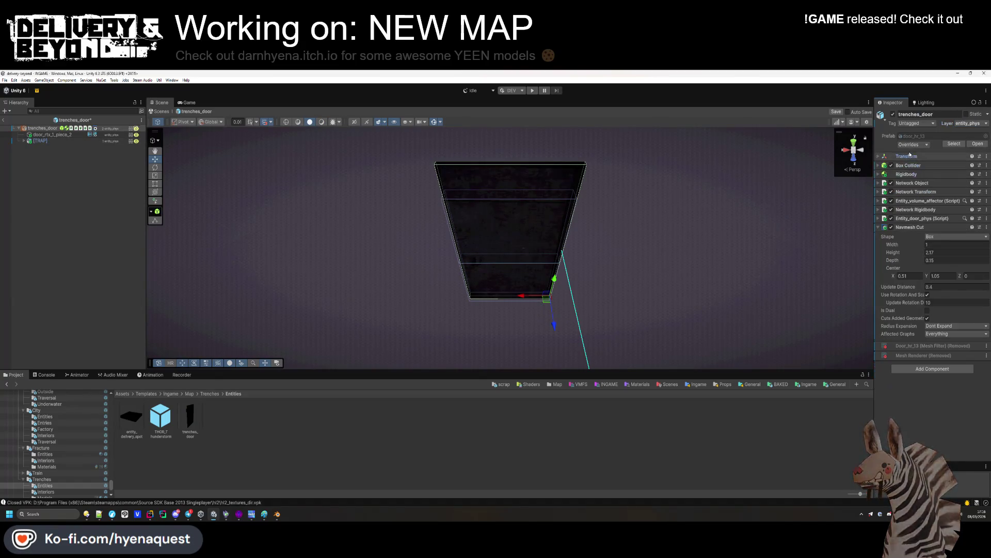
pyautogui.click(917, 228)
pyautogui.click(919, 218)
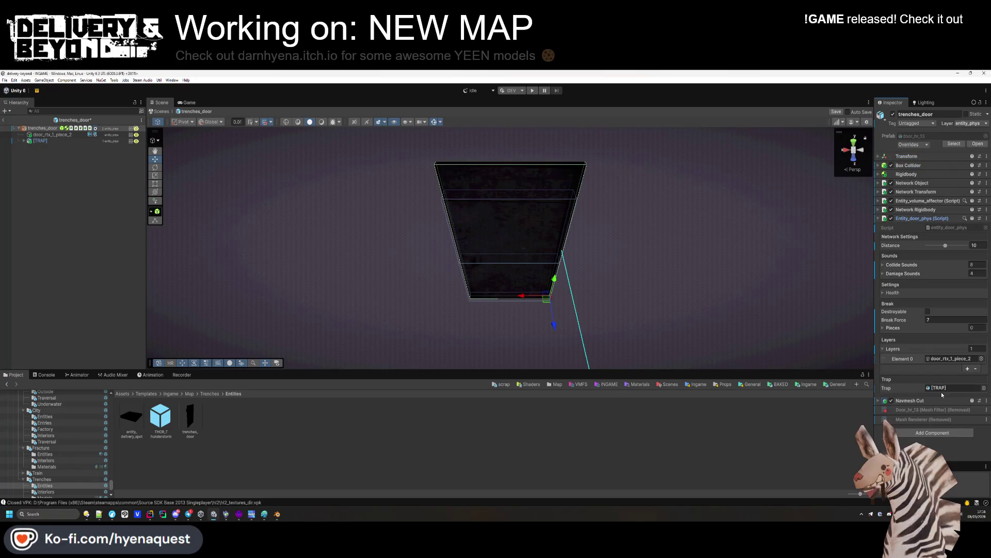
pyautogui.moveTo(41, 141); pyautogui.dragTo(927, 376)
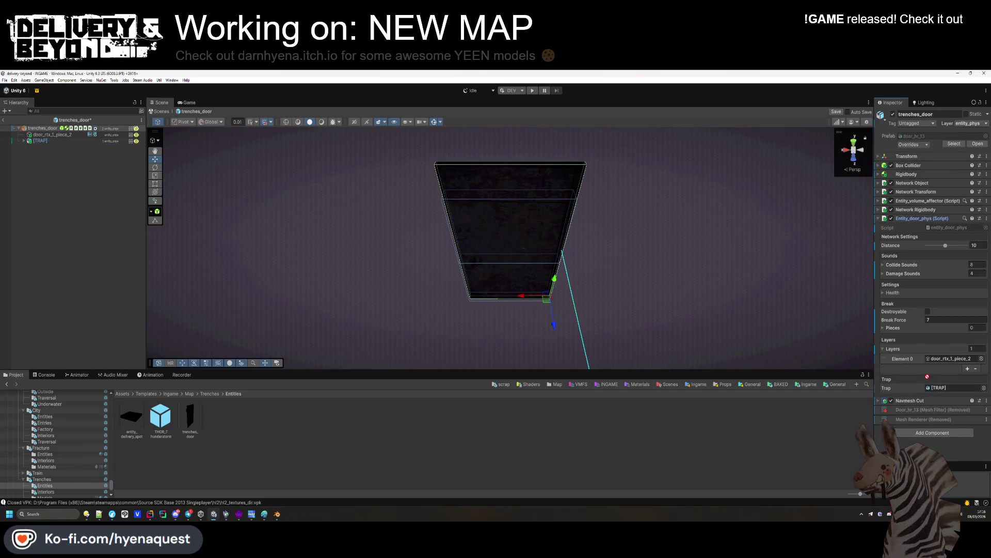
pyautogui.click(32, 135)
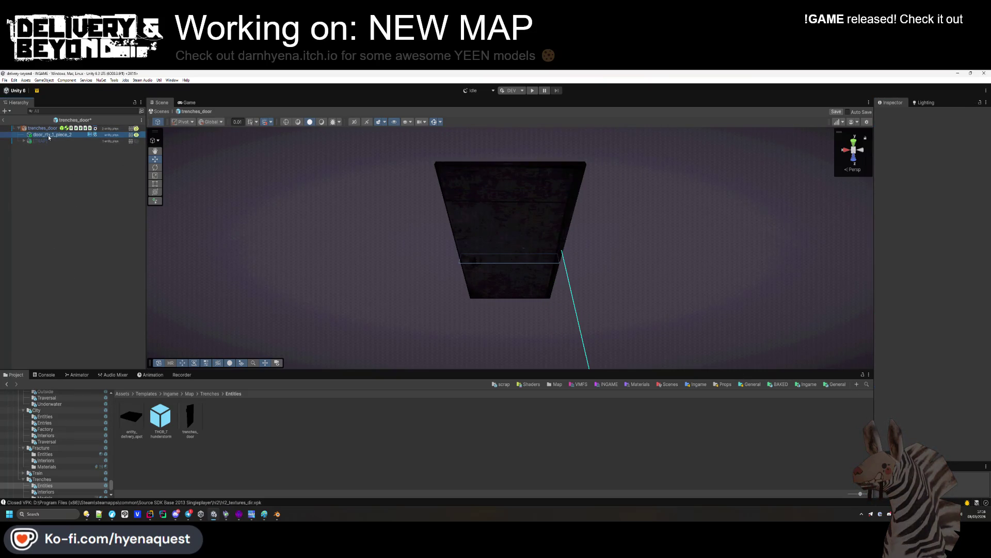
pyautogui.hotkey('ctrl', 's')
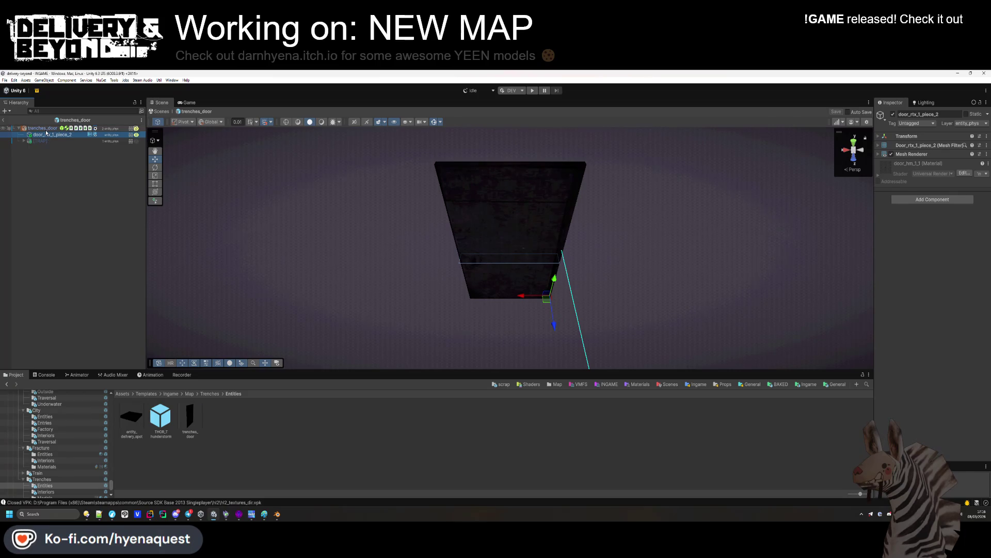
# Step: Set the door root's scale to X 1.291, Y 0.815, save, and exit Prefab Mode
pyautogui.click(46, 130)
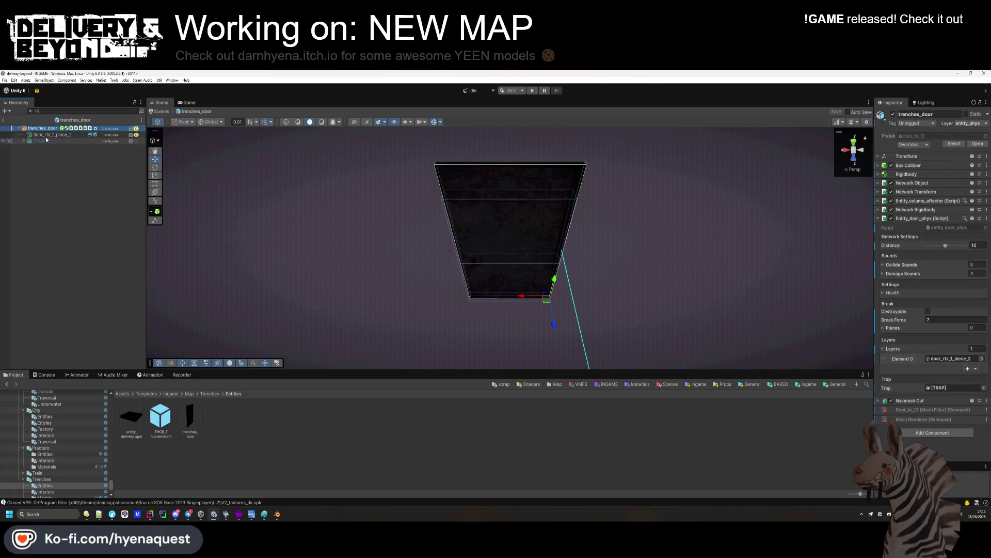
pyautogui.click(921, 156)
pyautogui.doubleClick(937, 182)
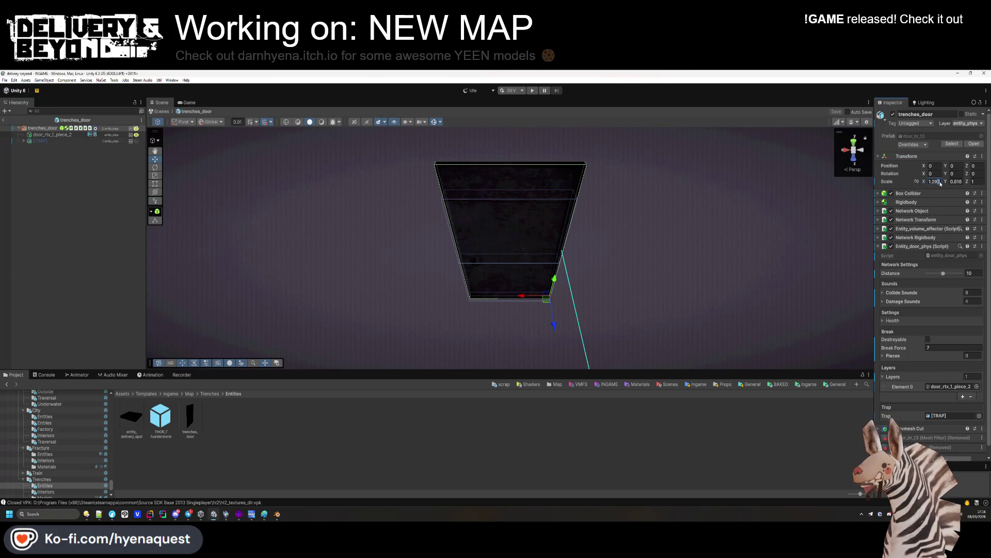
pyautogui.write('1.291')
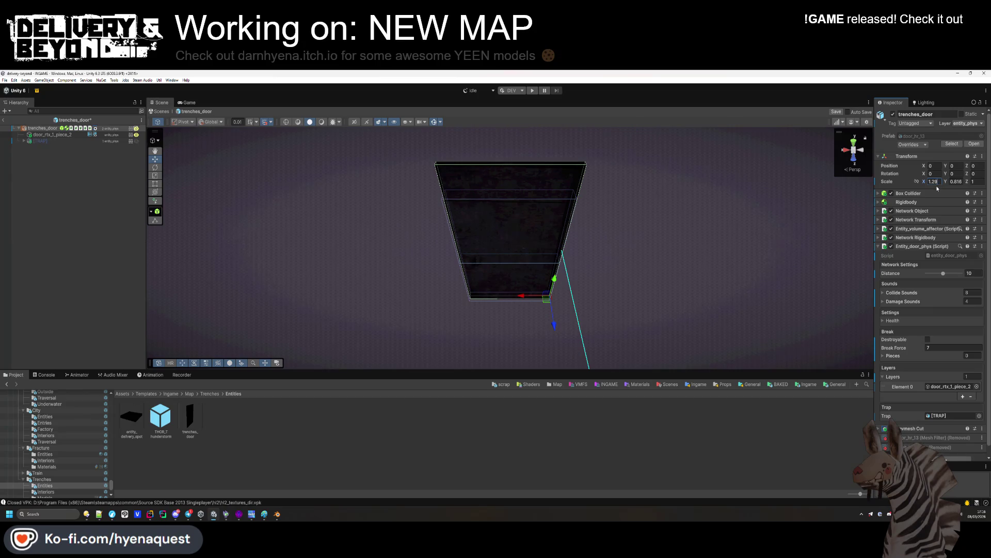
pyautogui.click(960, 183)
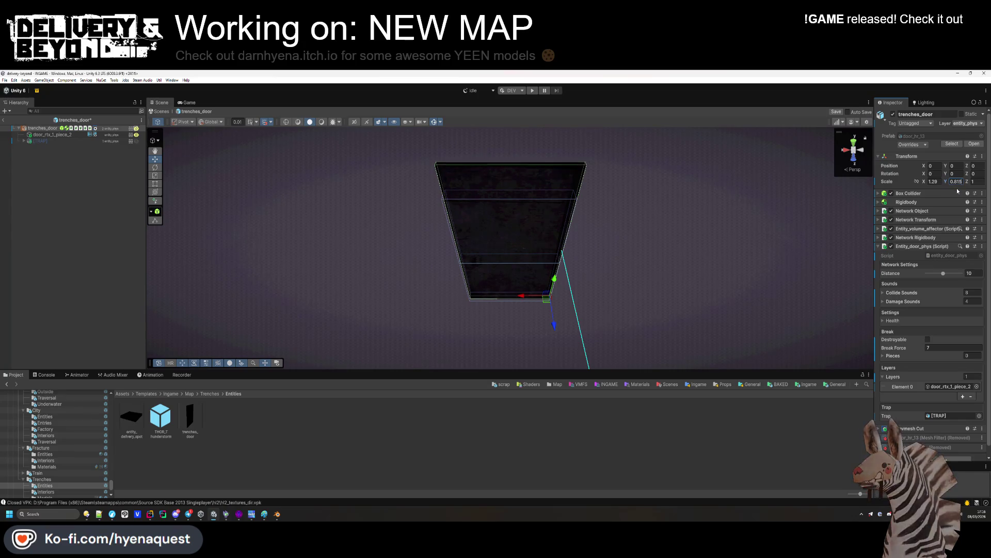
pyautogui.hotkey('ctrl', 's')
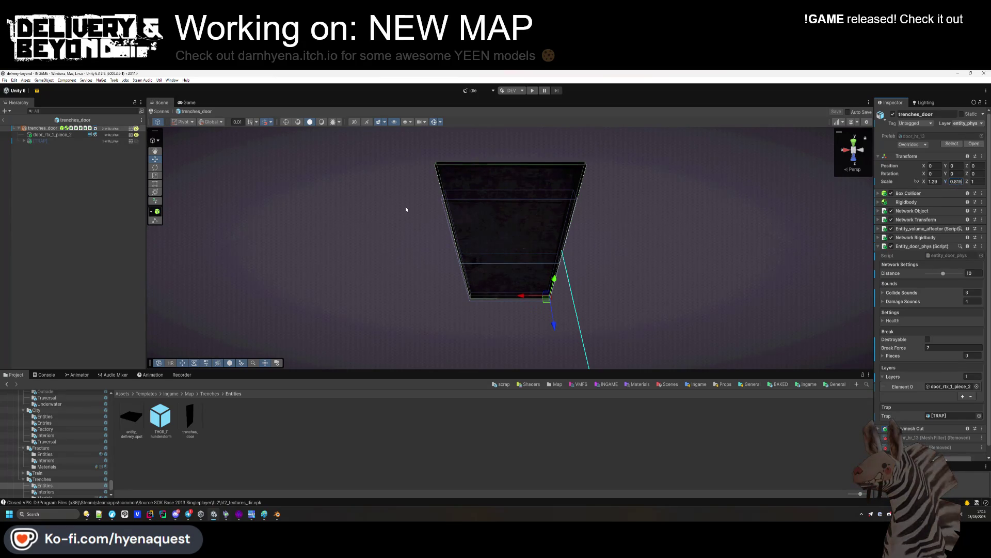
pyautogui.click(59, 186)
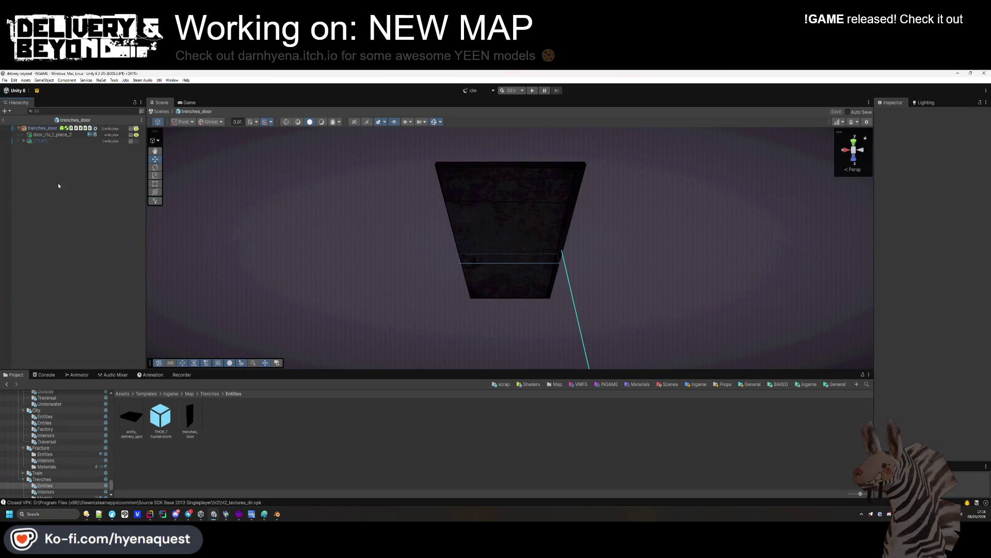
pyautogui.click(3, 122)
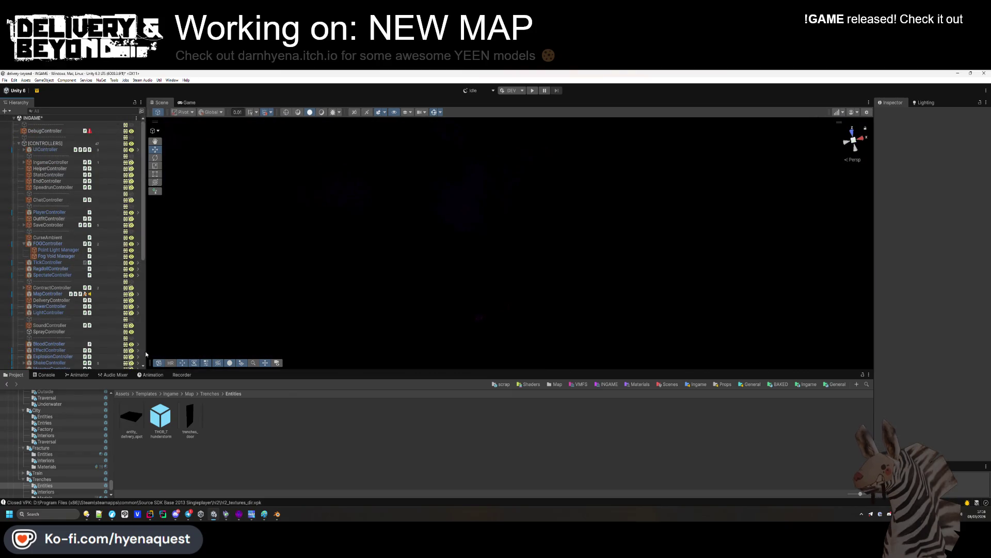
# Step: Save the INGAME scene and open the THOR_Thunderstorm prefab
pyautogui.click(80, 263)
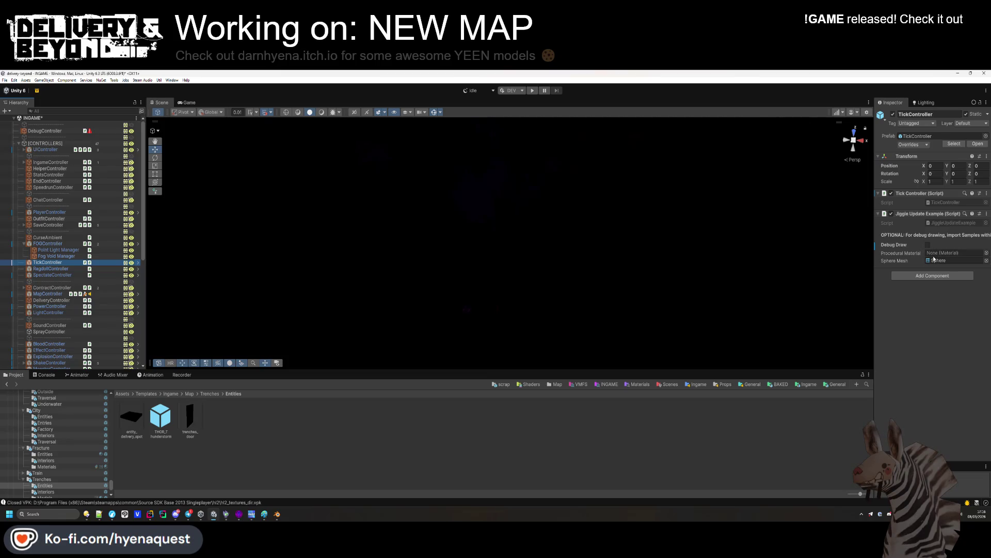
pyautogui.click(487, 436)
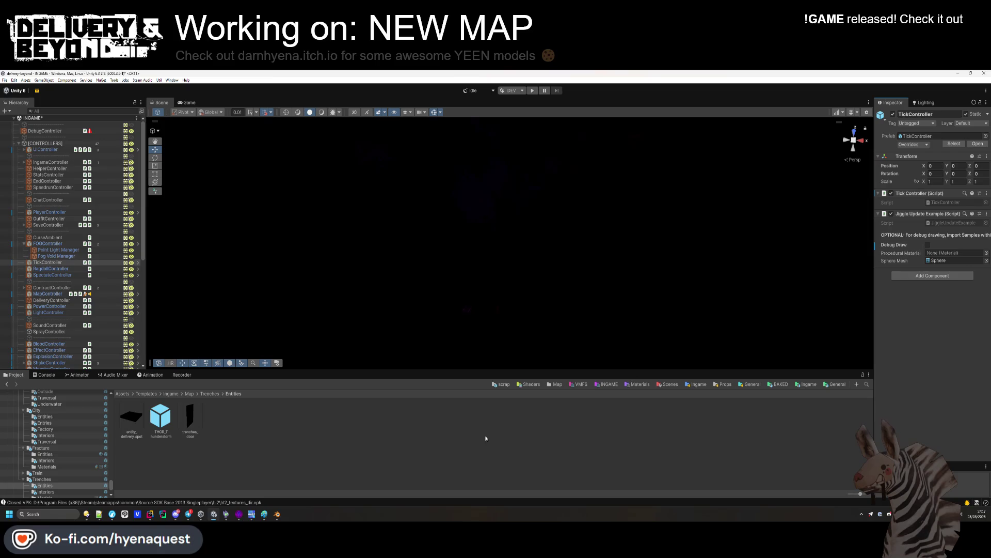
pyautogui.hotkey('ctrl', 's')
pyautogui.moveTo(532, 261)
pyautogui.mouseDown()
pyautogui.moveTo(326, 237)
pyautogui.moveTo(376, 207)
pyautogui.mouseUp()
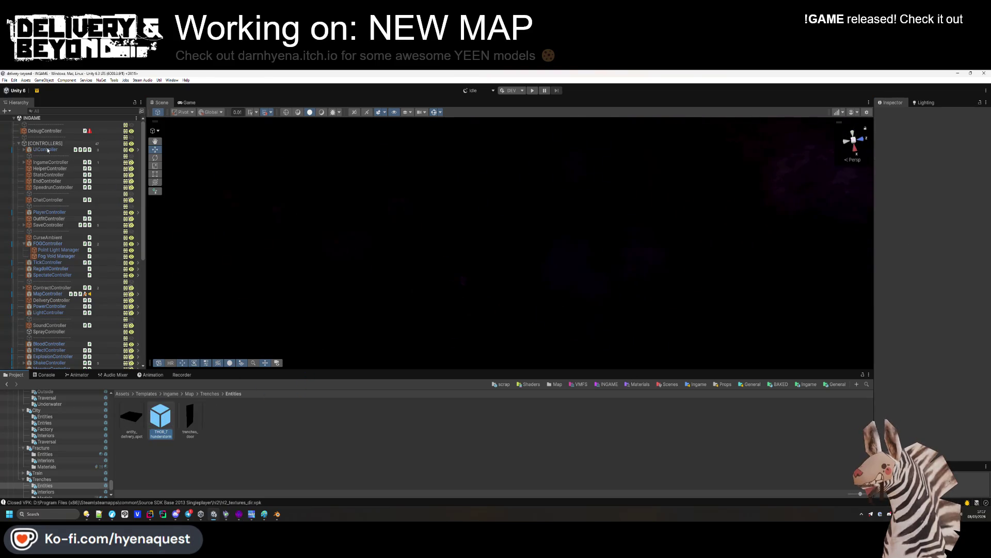
pyautogui.doubleClick(161, 416)
# Step: Make the Lightning Core colour orange-red and the Lightning Glow red
pyautogui.click(930, 250)
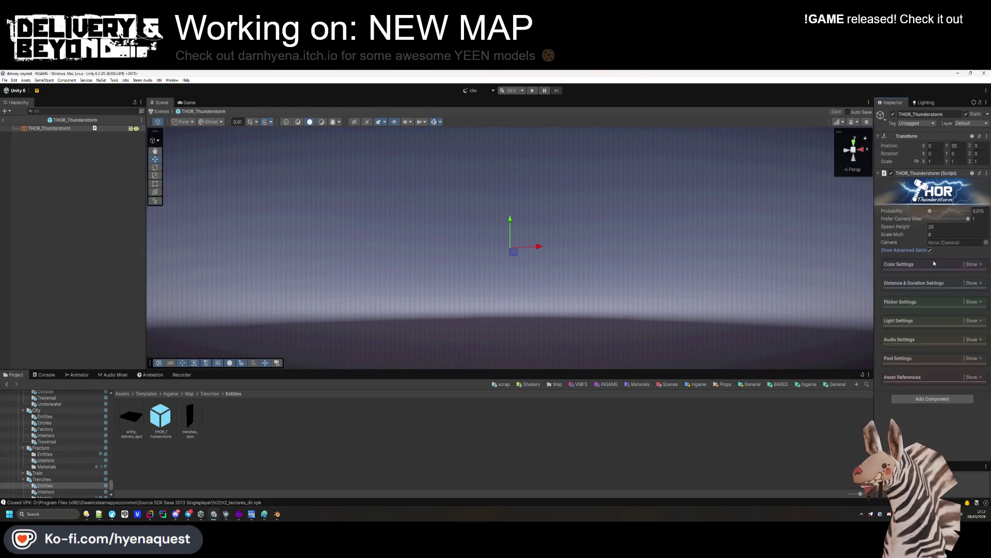
pyautogui.click(972, 264)
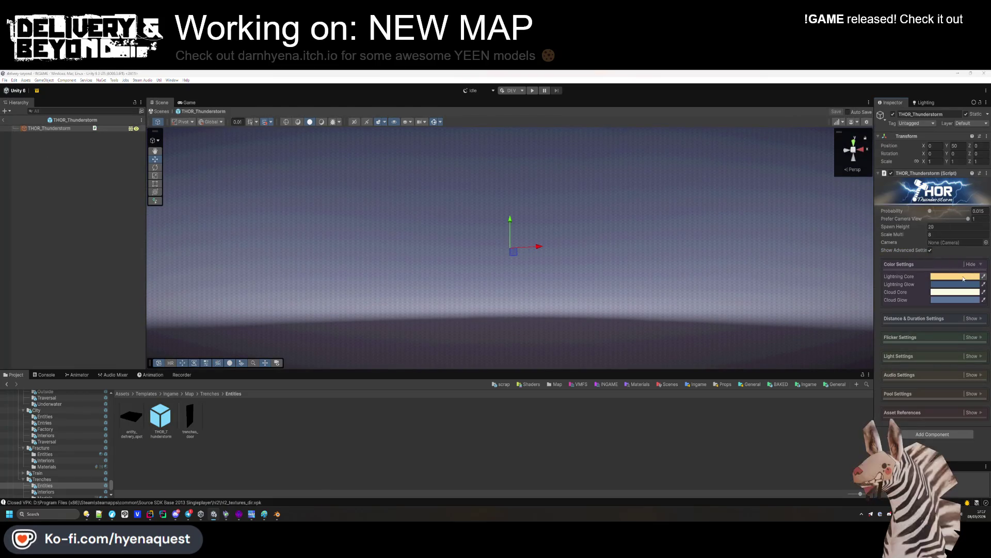
pyautogui.click(974, 292)
pyautogui.moveTo(956, 250); pyautogui.dragTo(797, 202)
pyautogui.moveTo(819, 242); pyautogui.dragTo(833, 254)
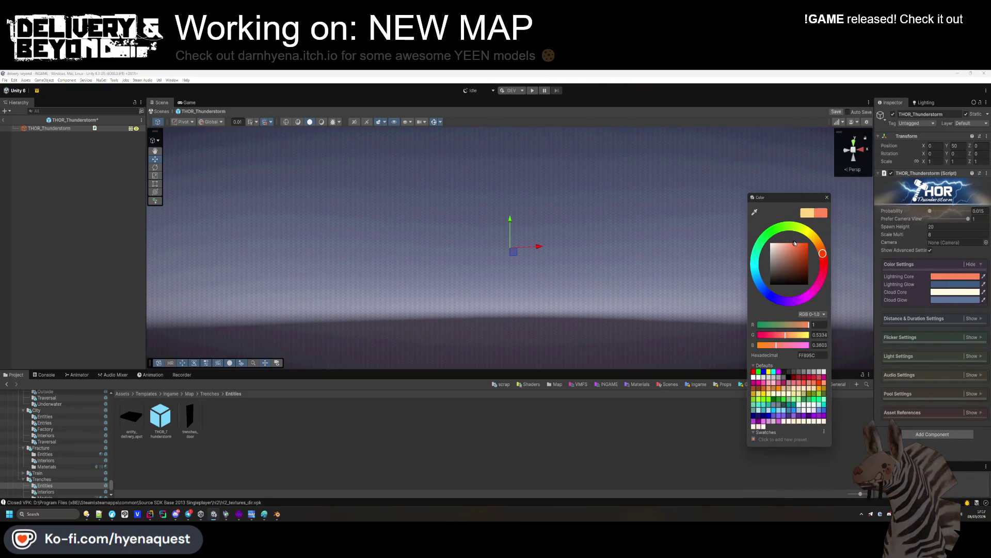
pyautogui.click(955, 284)
pyautogui.moveTo(983, 307); pyautogui.dragTo(988, 315)
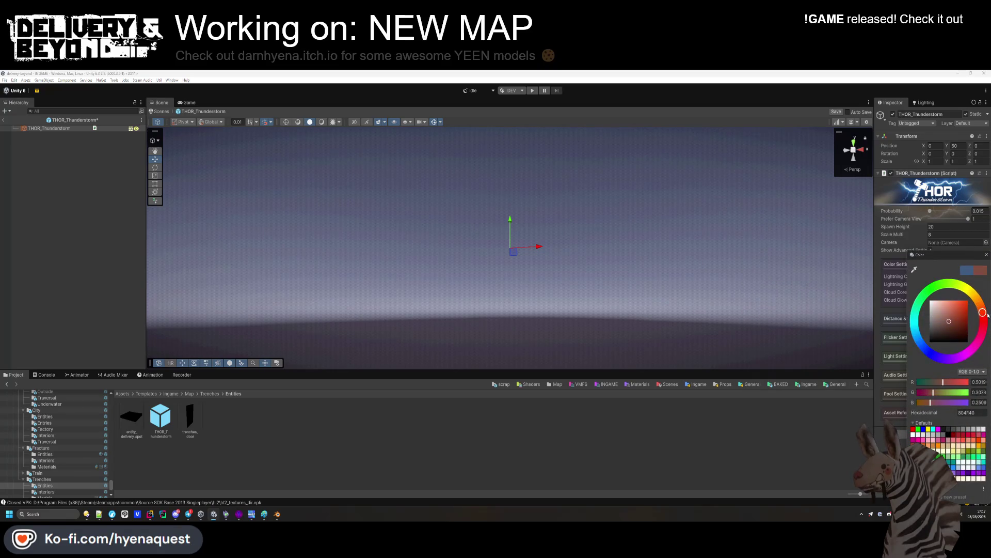
# Step: Set the Cloud Glow to dusky pink and the cloud colour to near-white pink
pyautogui.moveTo(956, 258); pyautogui.dragTo(782, 218)
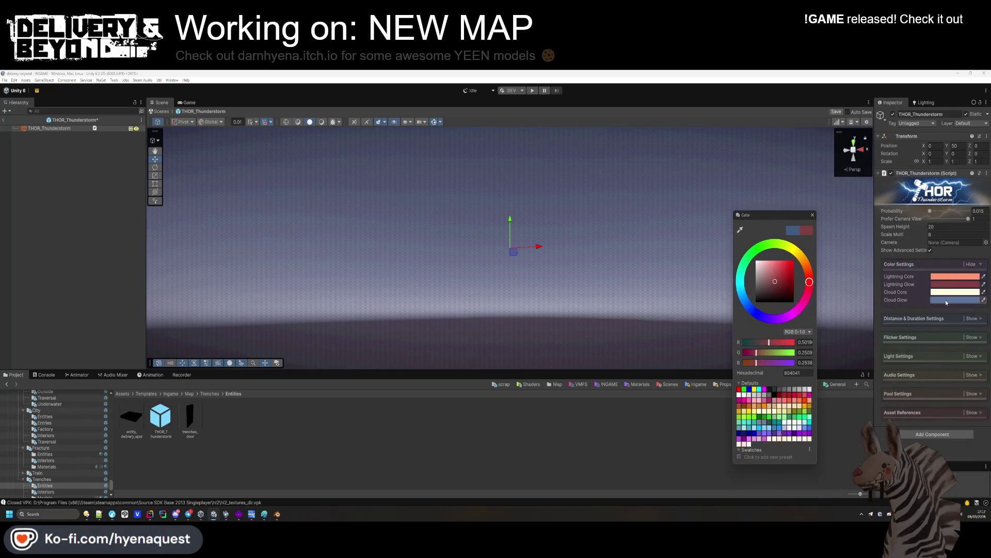
pyautogui.click(946, 303)
pyautogui.moveTo(984, 315); pyautogui.dragTo(981, 338)
pyautogui.moveTo(957, 264)
pyautogui.mouseDown()
pyautogui.moveTo(723, 230)
pyautogui.moveTo(957, 261)
pyautogui.mouseUp()
pyautogui.click(934, 301)
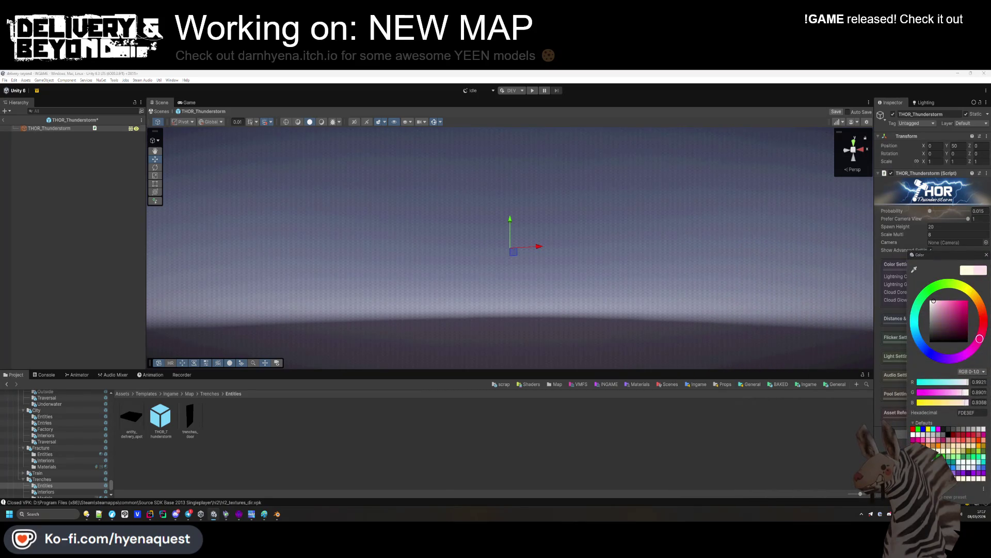
pyautogui.moveTo(953, 260); pyautogui.dragTo(773, 233)
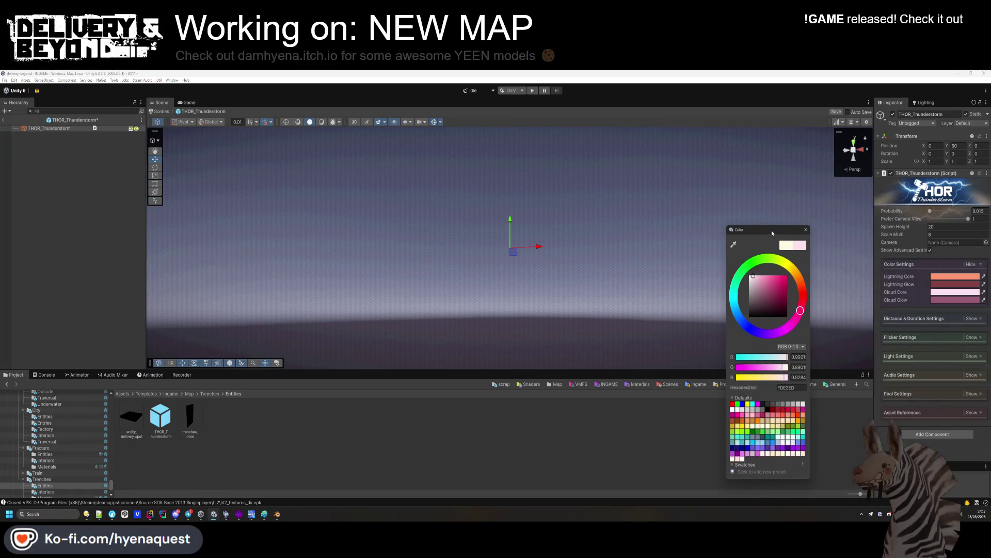
pyautogui.click(806, 229)
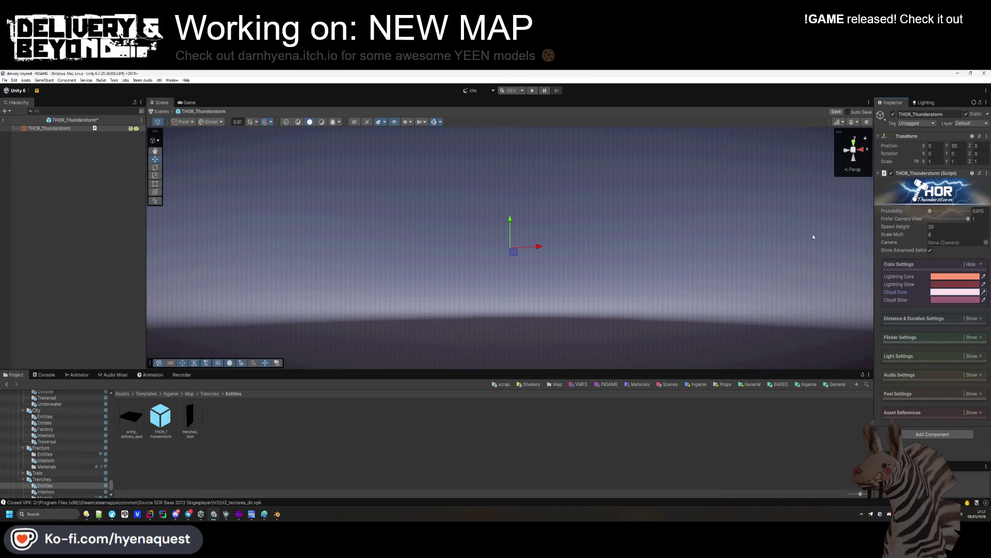
# Step: Locate the THOR_Lightning prefab from the thunderstorm's asset references
pyautogui.click(981, 414)
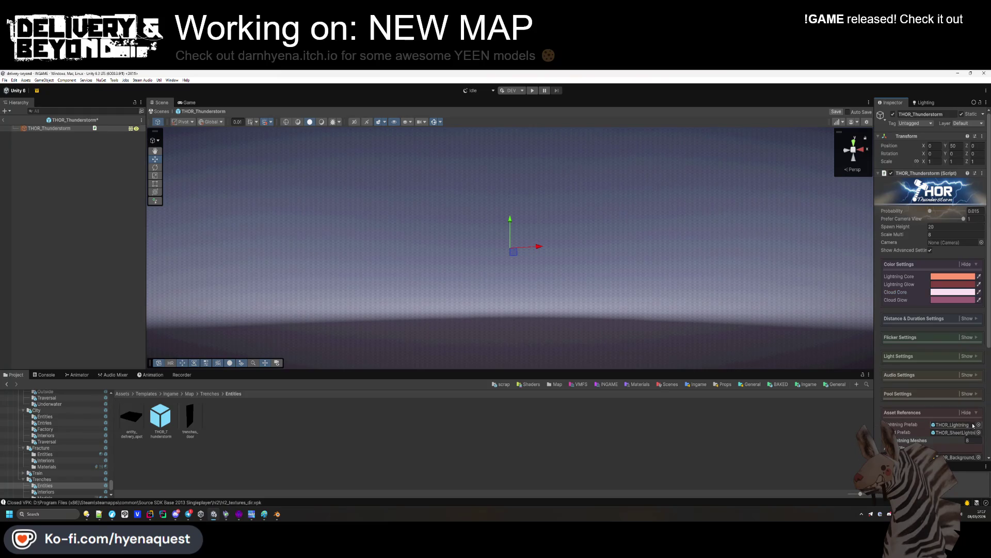
pyautogui.click(974, 425)
pyautogui.click(138, 422)
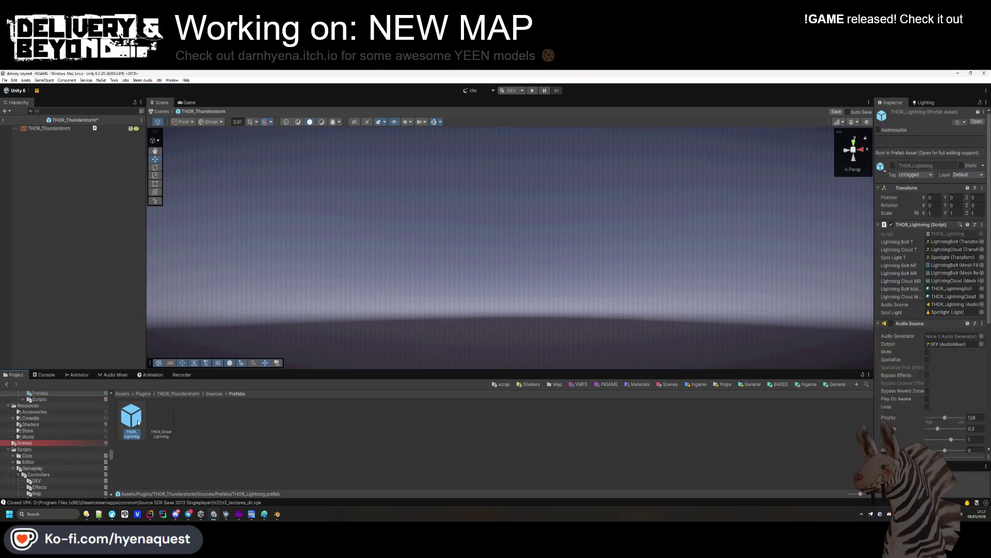
# Step: Open THOR_Lightning, saving thunderstorm changes, and inspect its LightningBolt and LightningCloud parts
pyautogui.doubleClick(135, 423)
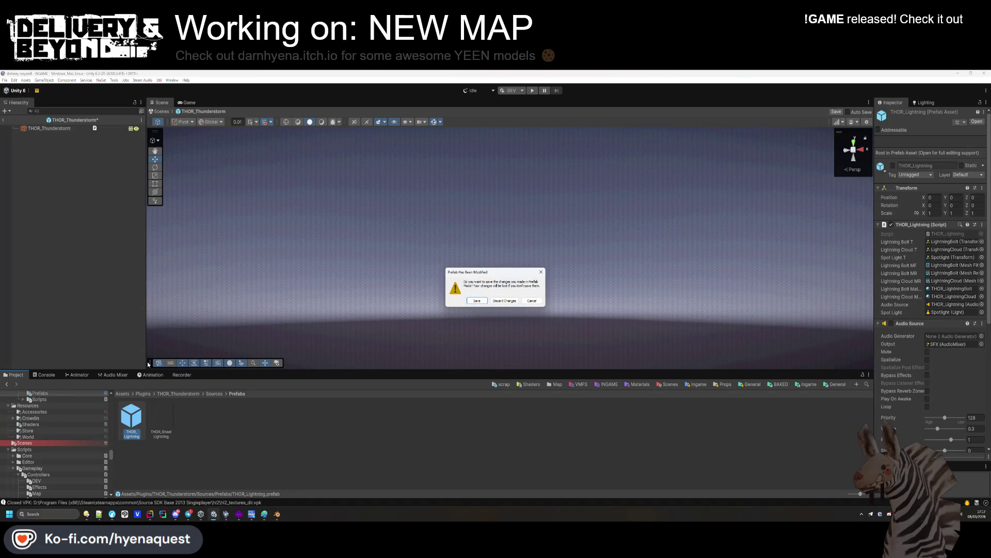
pyautogui.click(476, 301)
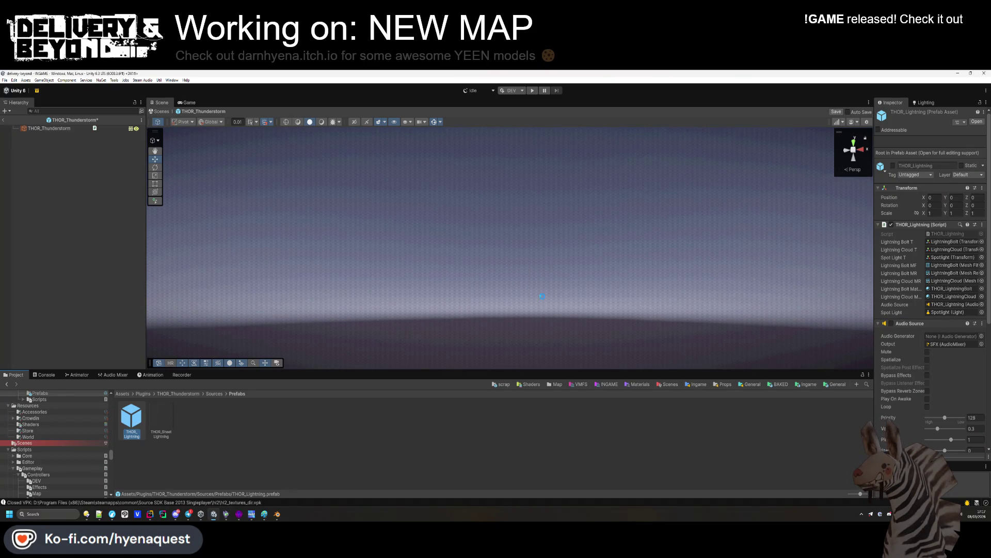
pyautogui.click(62, 135)
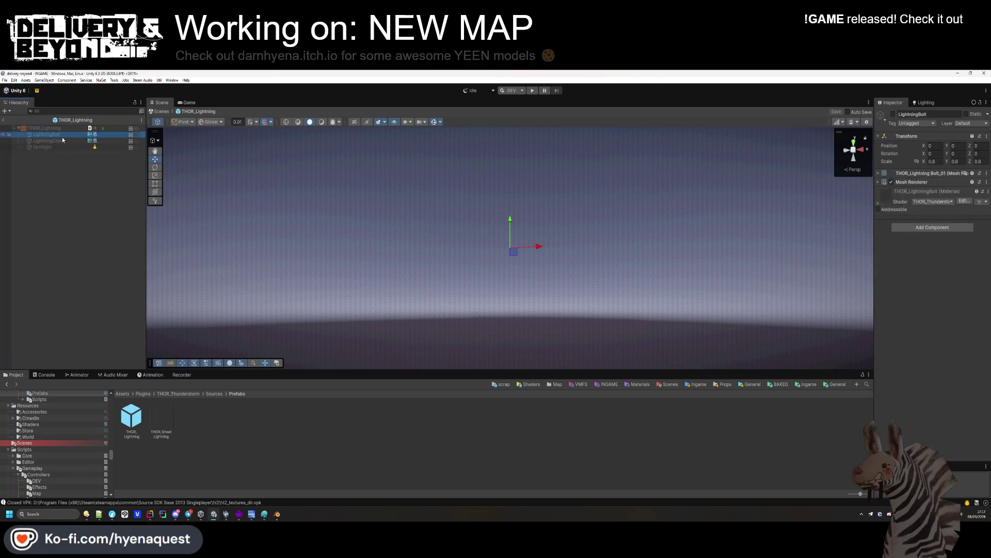
pyautogui.click(918, 175)
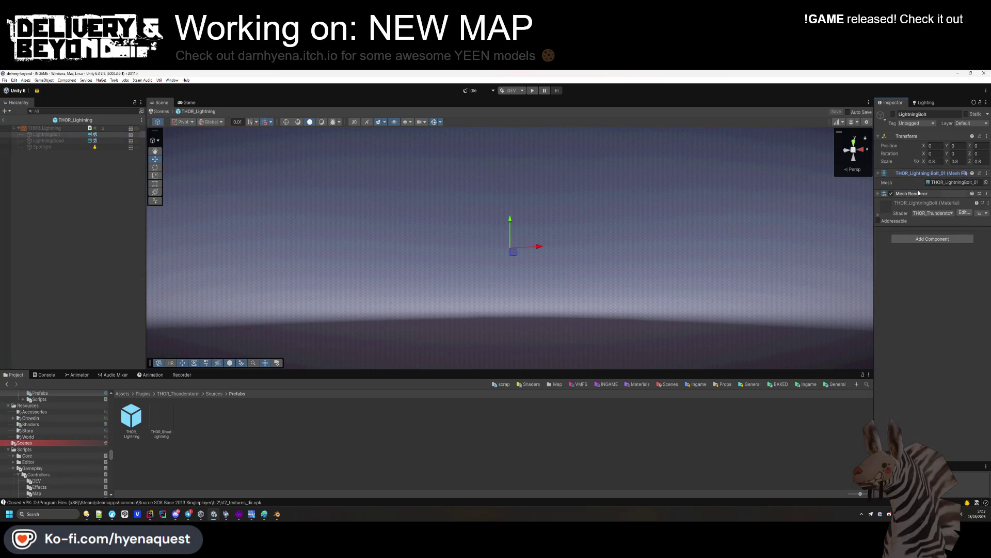
pyautogui.click(919, 195)
pyautogui.click(48, 141)
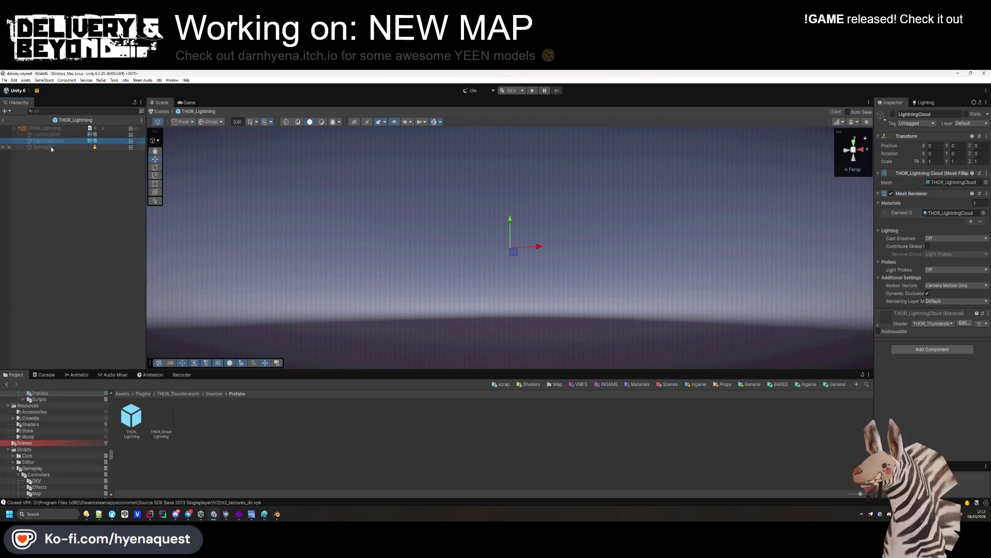
# Step: Return to the INGAME scene and start Play mode
pyautogui.click(36, 128)
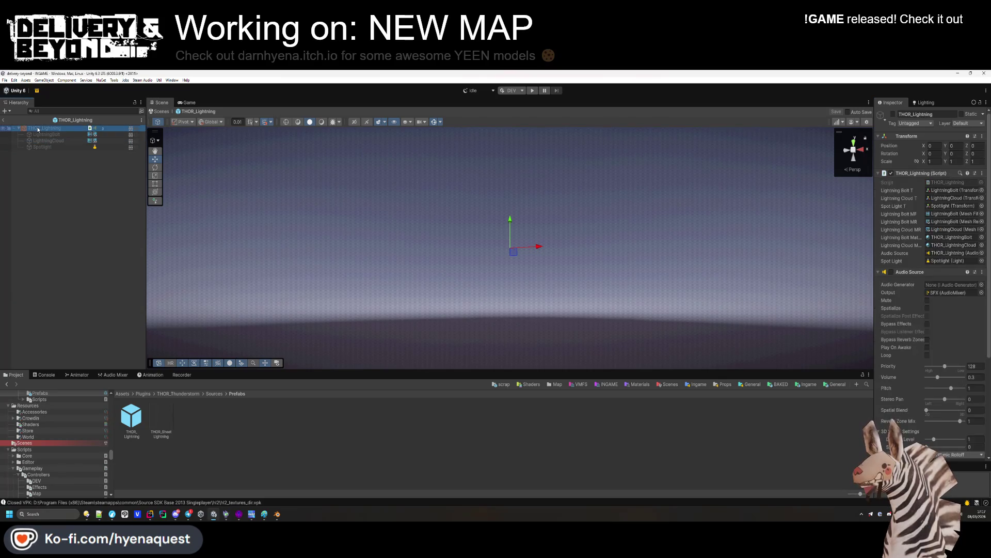
pyautogui.click(85, 218)
pyautogui.click(3, 120)
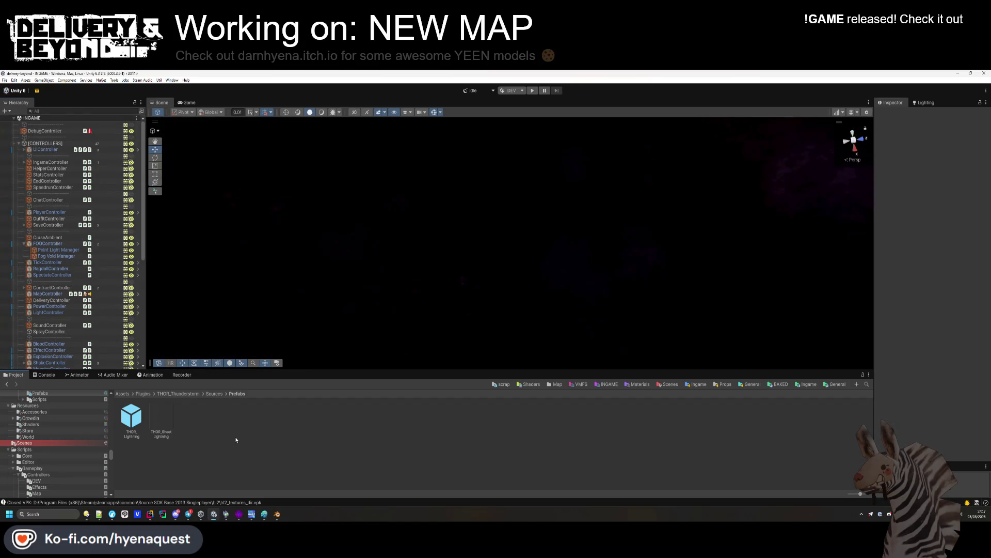
pyautogui.click(532, 91)
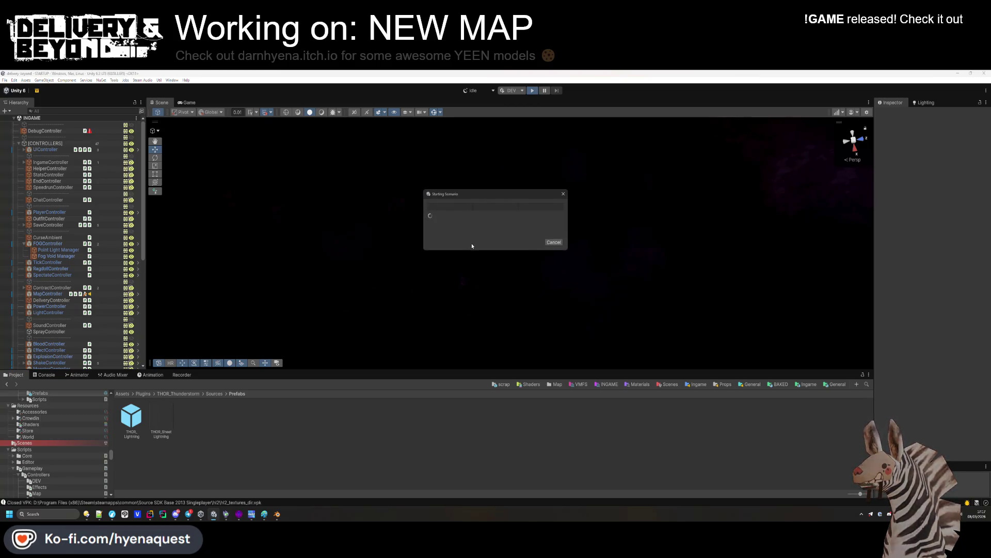